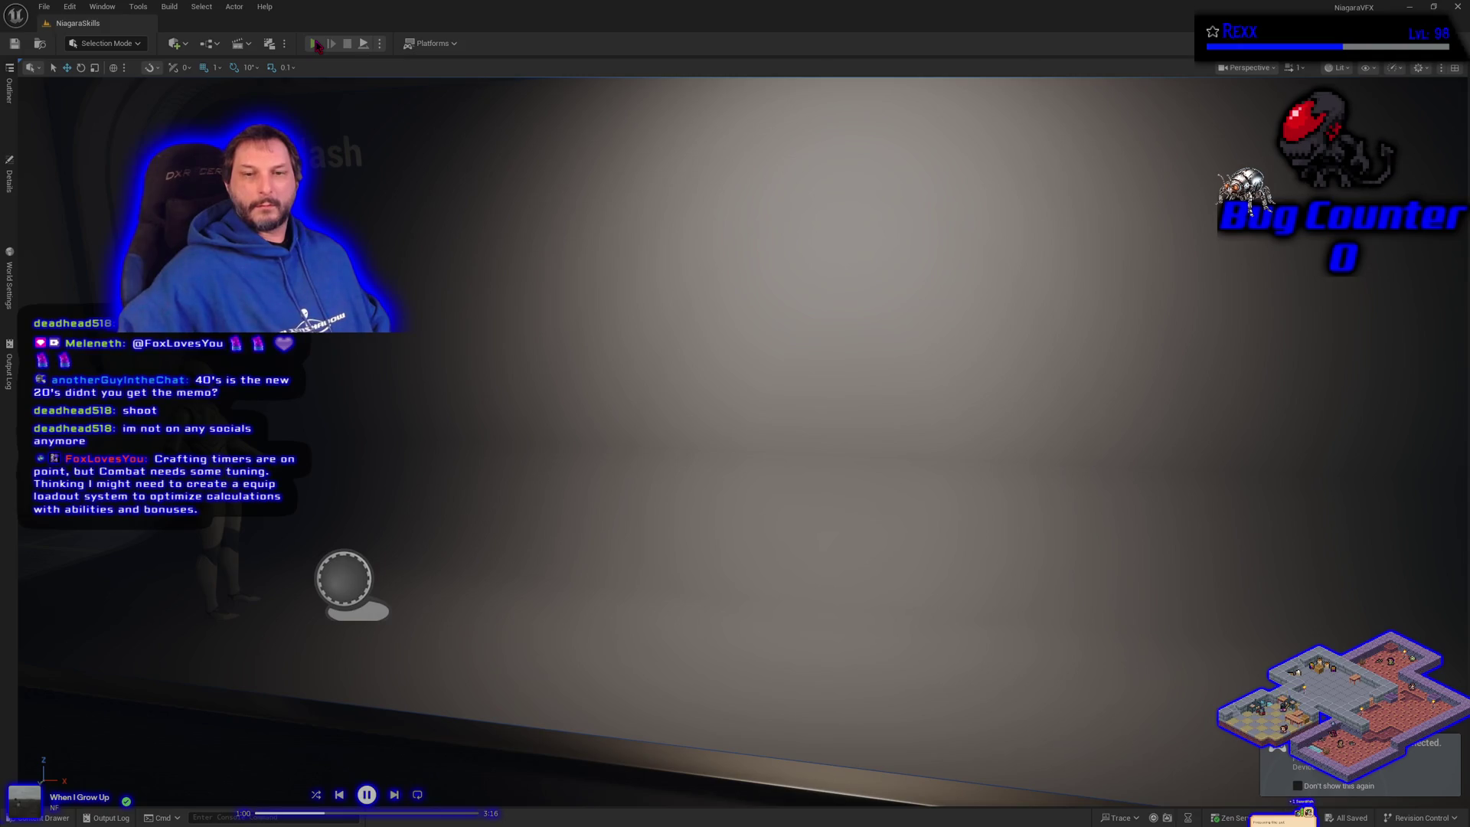
Step: Play the NiagaraSkills level in the editor and capture the camera to watch the portal effect
left_click(316, 44)
left_click(526, 590)
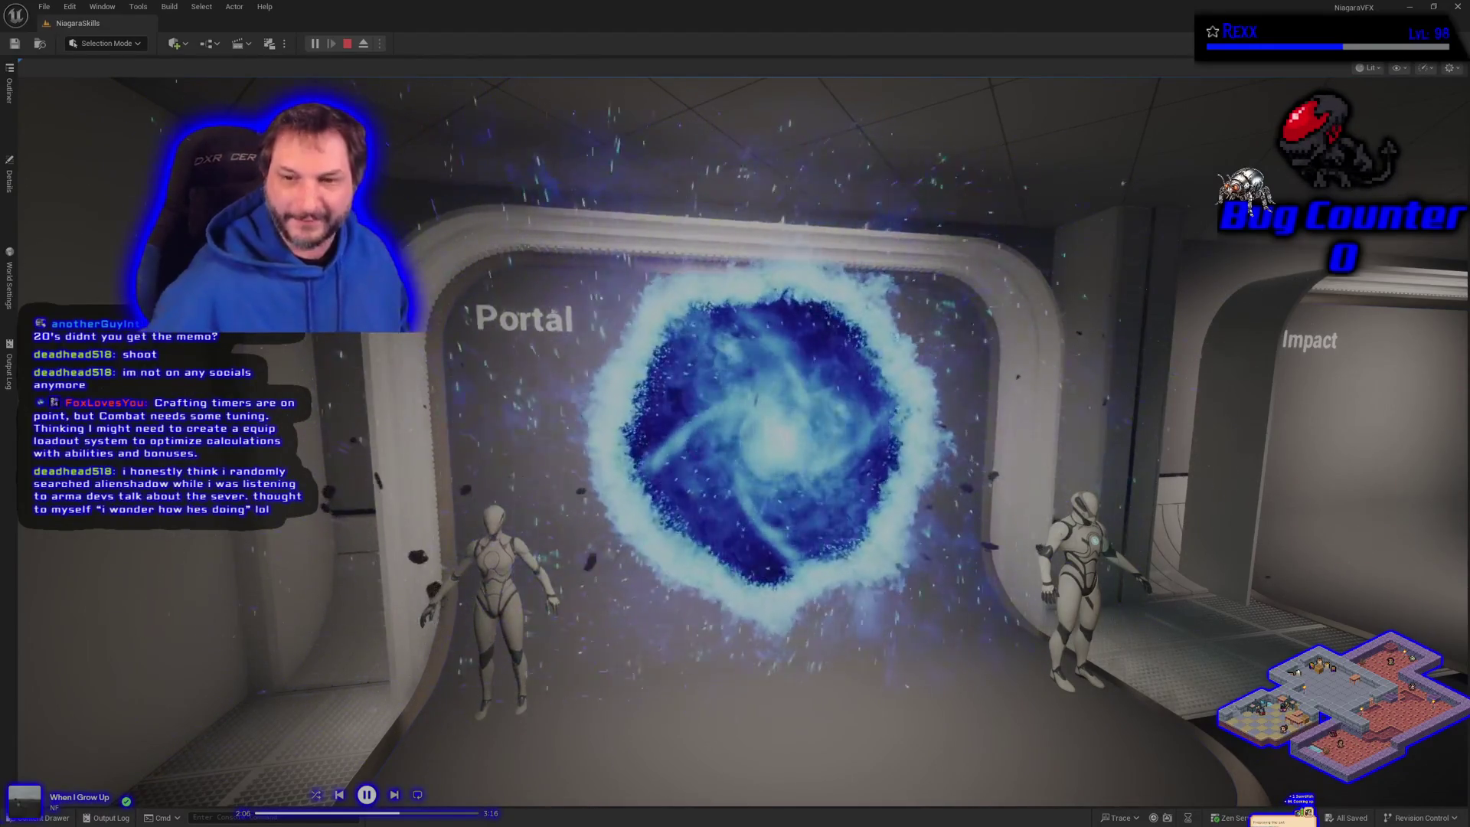
left_click(735, 414)
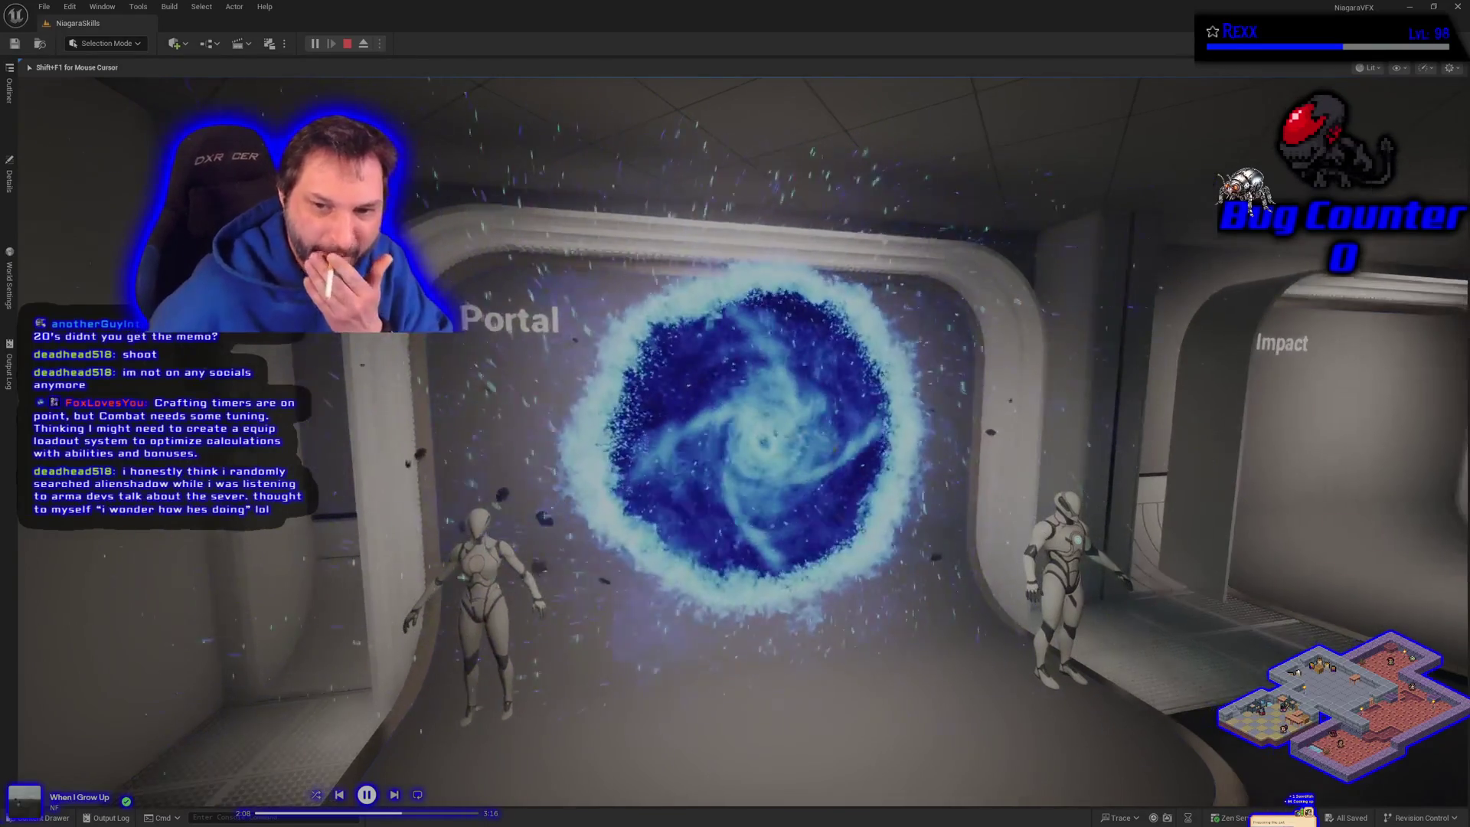
Step: Move the play camera with D along the corridor past the Hit Impact booth to Blade Slash
key("d")
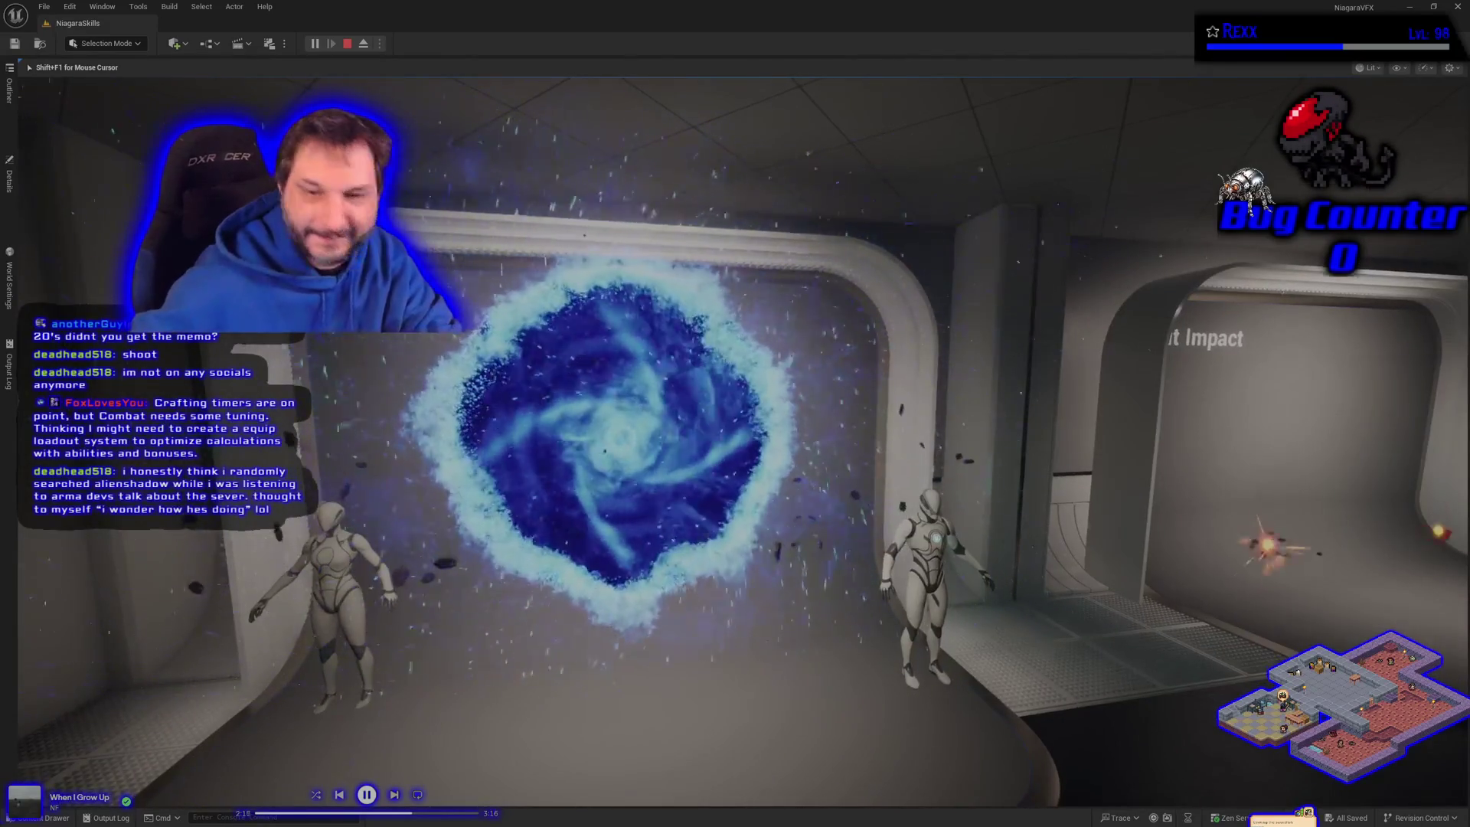
key("d")
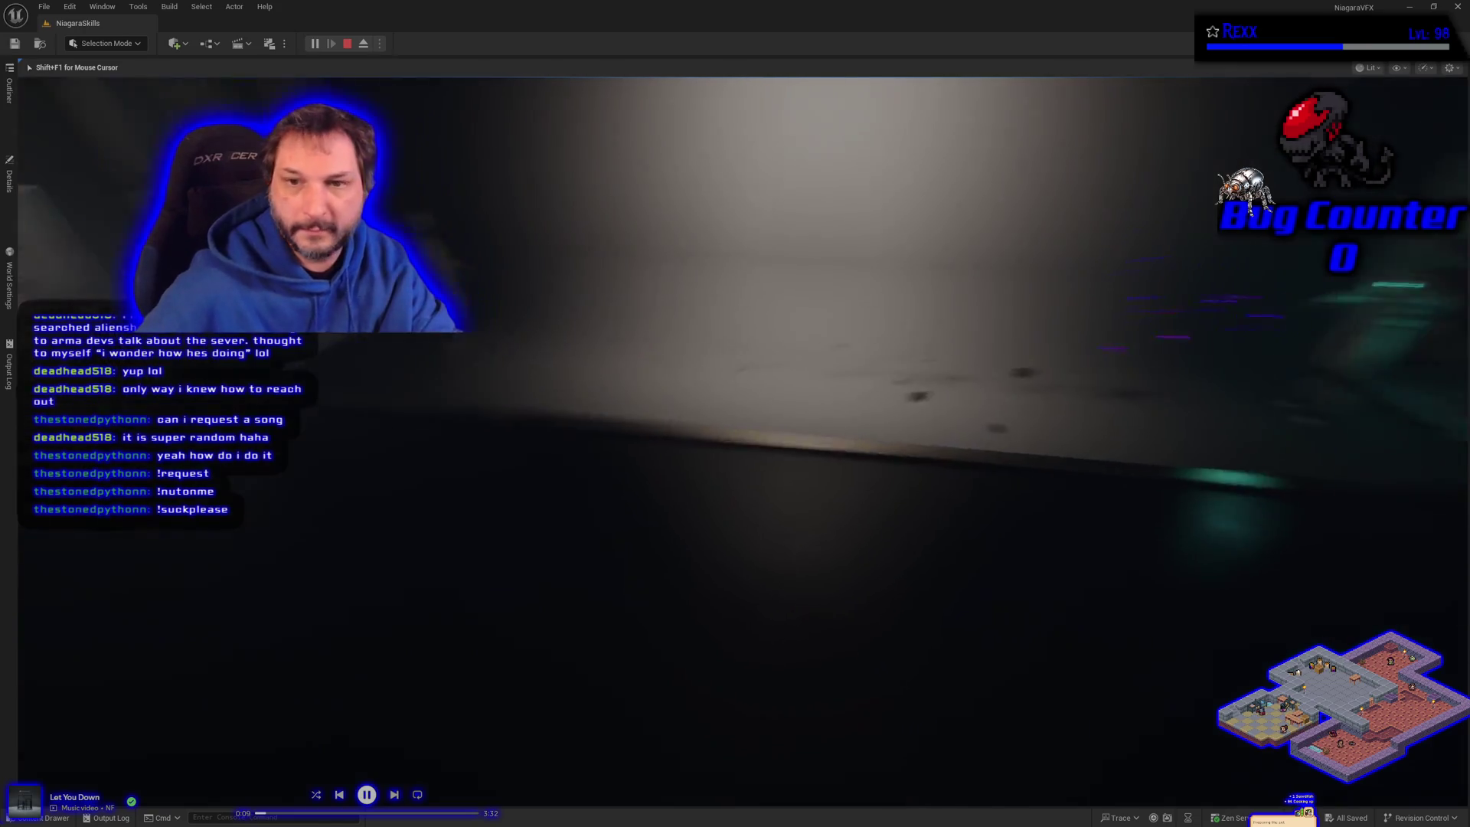
Step: Stop the NiagaraSkills play session with Escape
key("Escape")
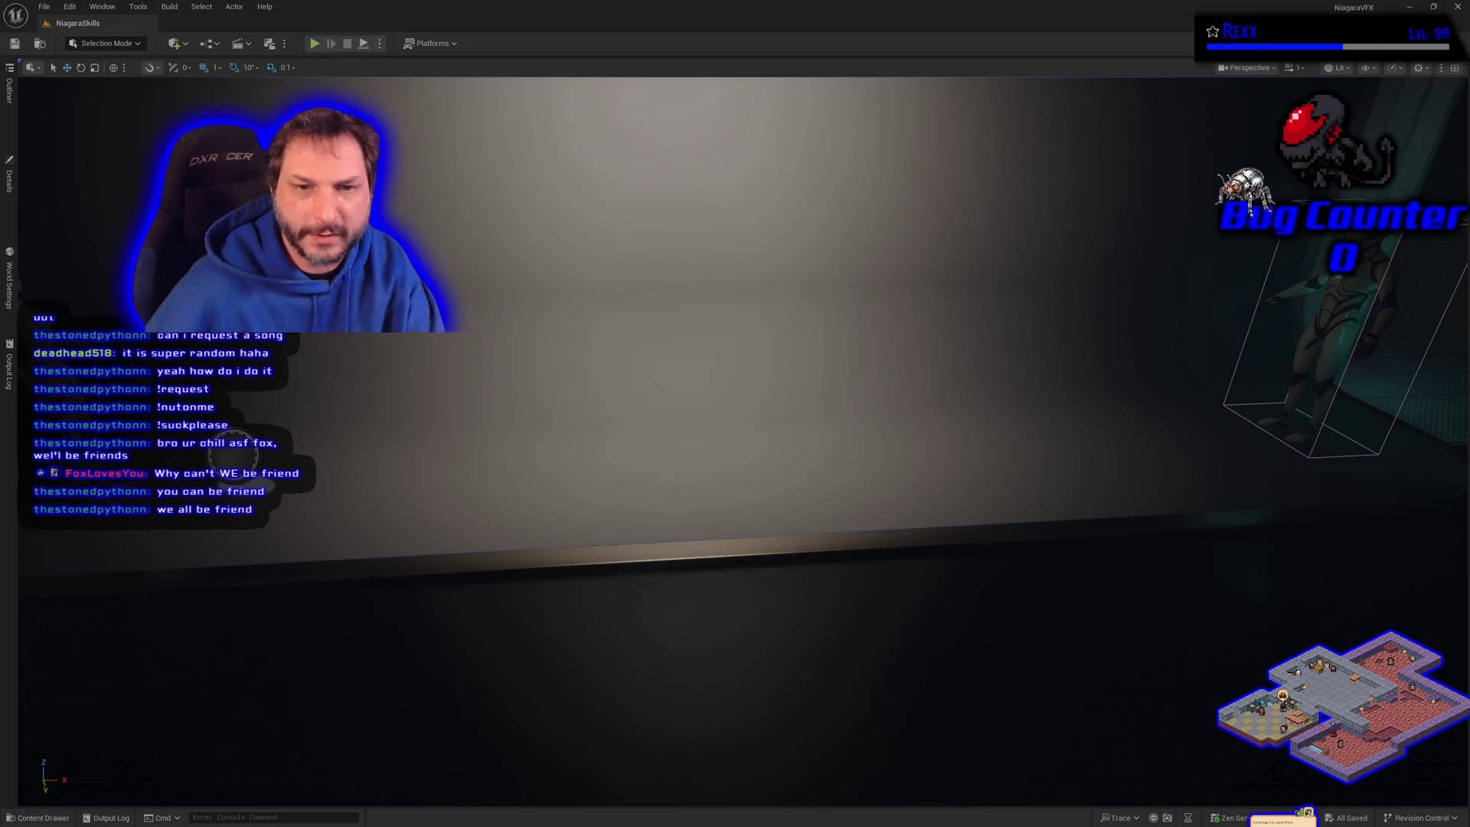
Step: Dolly the viewport back from the wall, then switch to the Chrome StreamElements dashboard
scroll(603, 500, "down", 5)
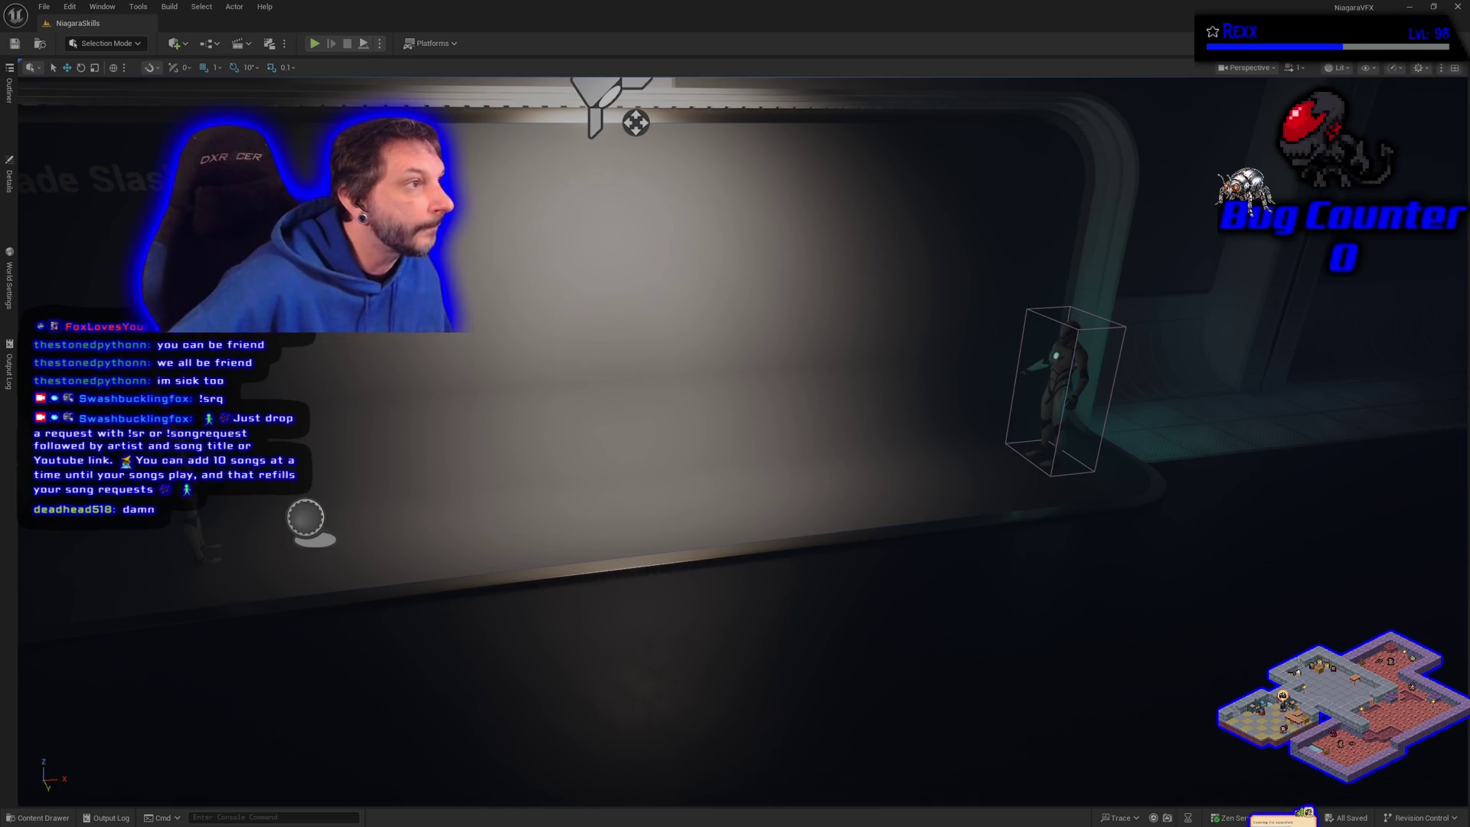
key("alt+Tab")
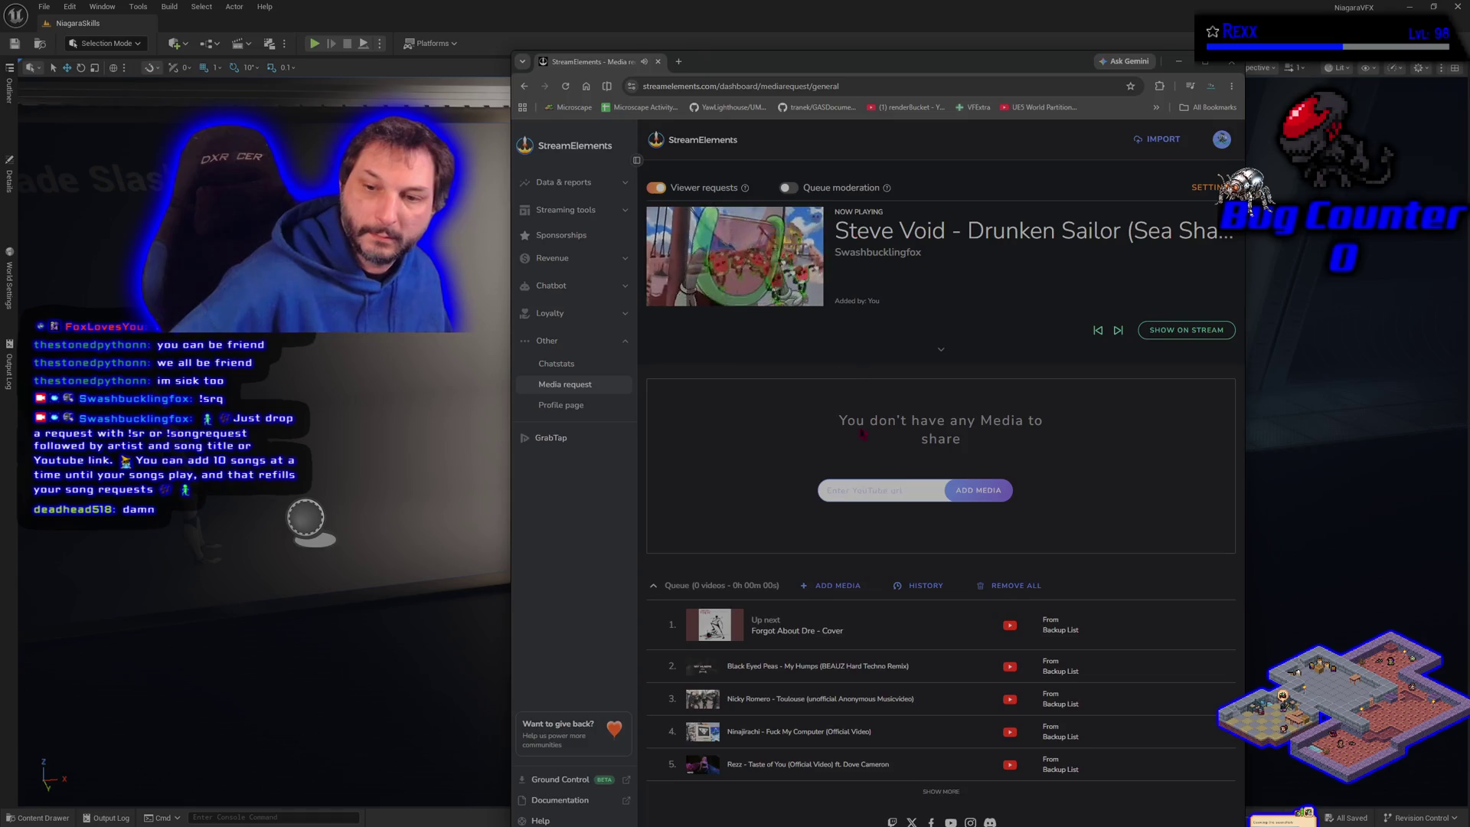
Step: Switch from the StreamElements browser back to the Unreal level editor
key("alt+Tab")
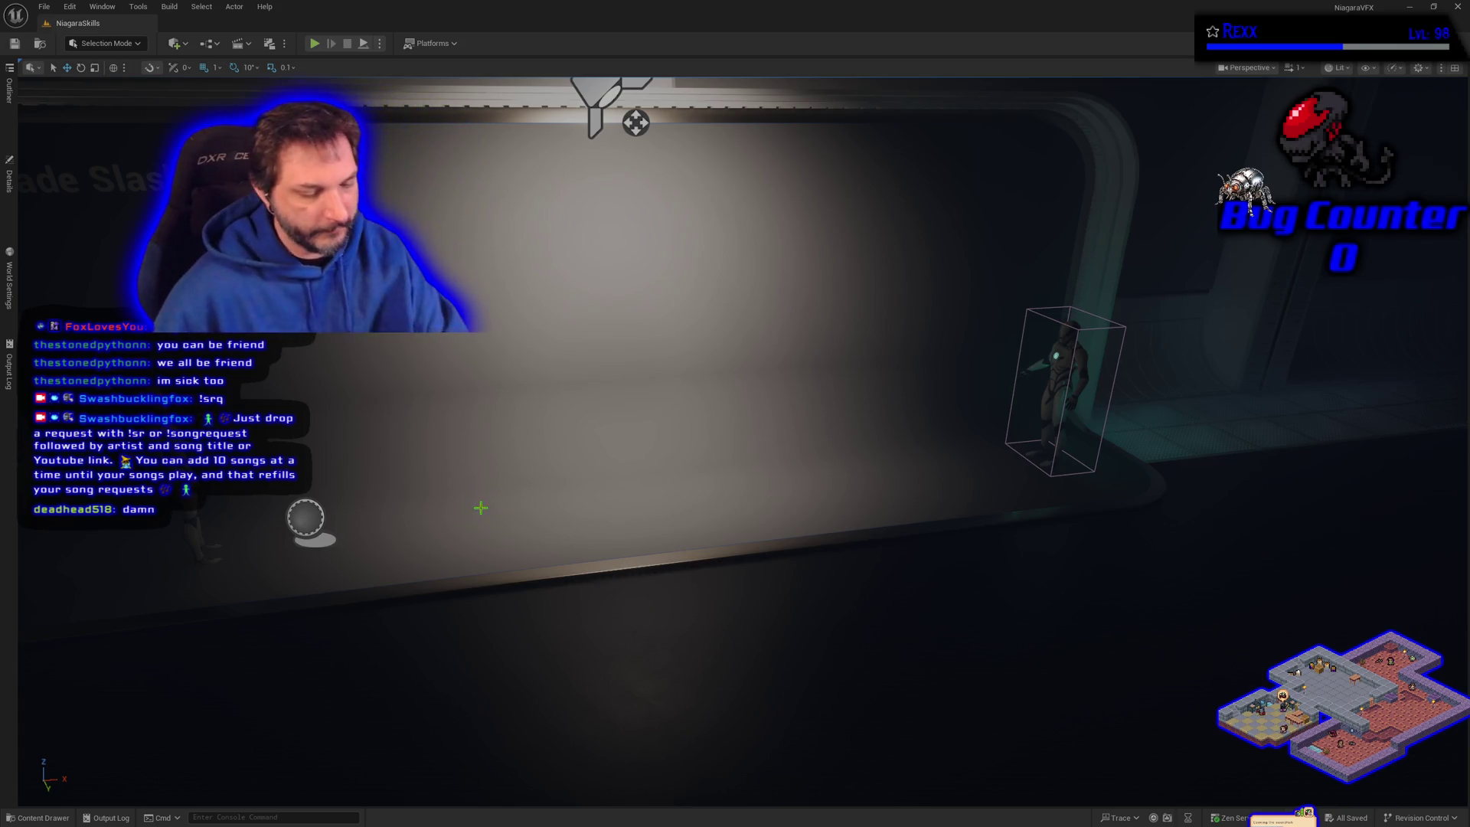
Step: Load the CustomNiagaraModule level from the Maps folder, then bring up Project Settings from Edit
left_click_drag(481, 508, 429, 505)
key("1")
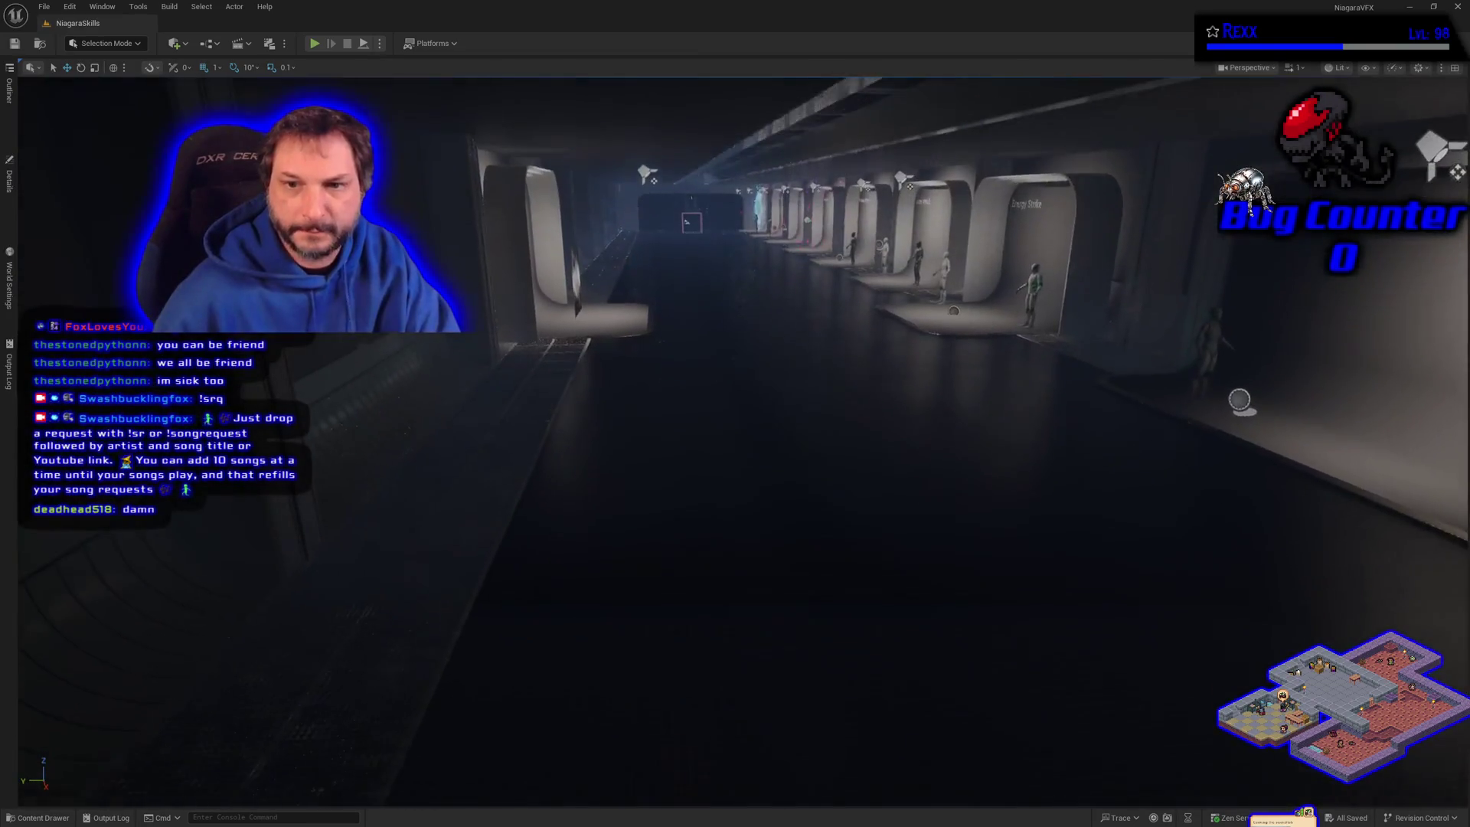
left_click(38, 818)
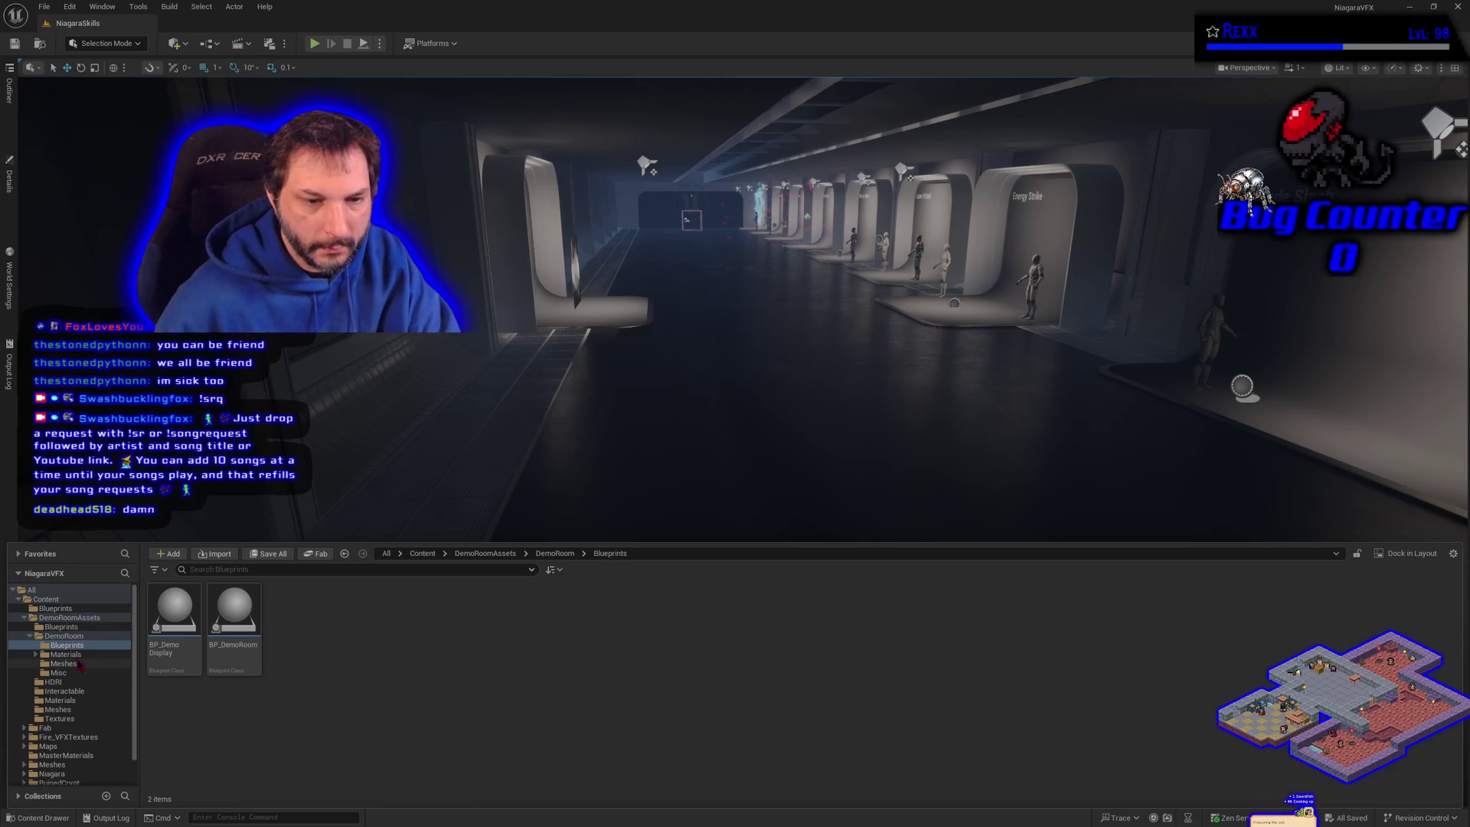
scroll(81, 666, "down", 1)
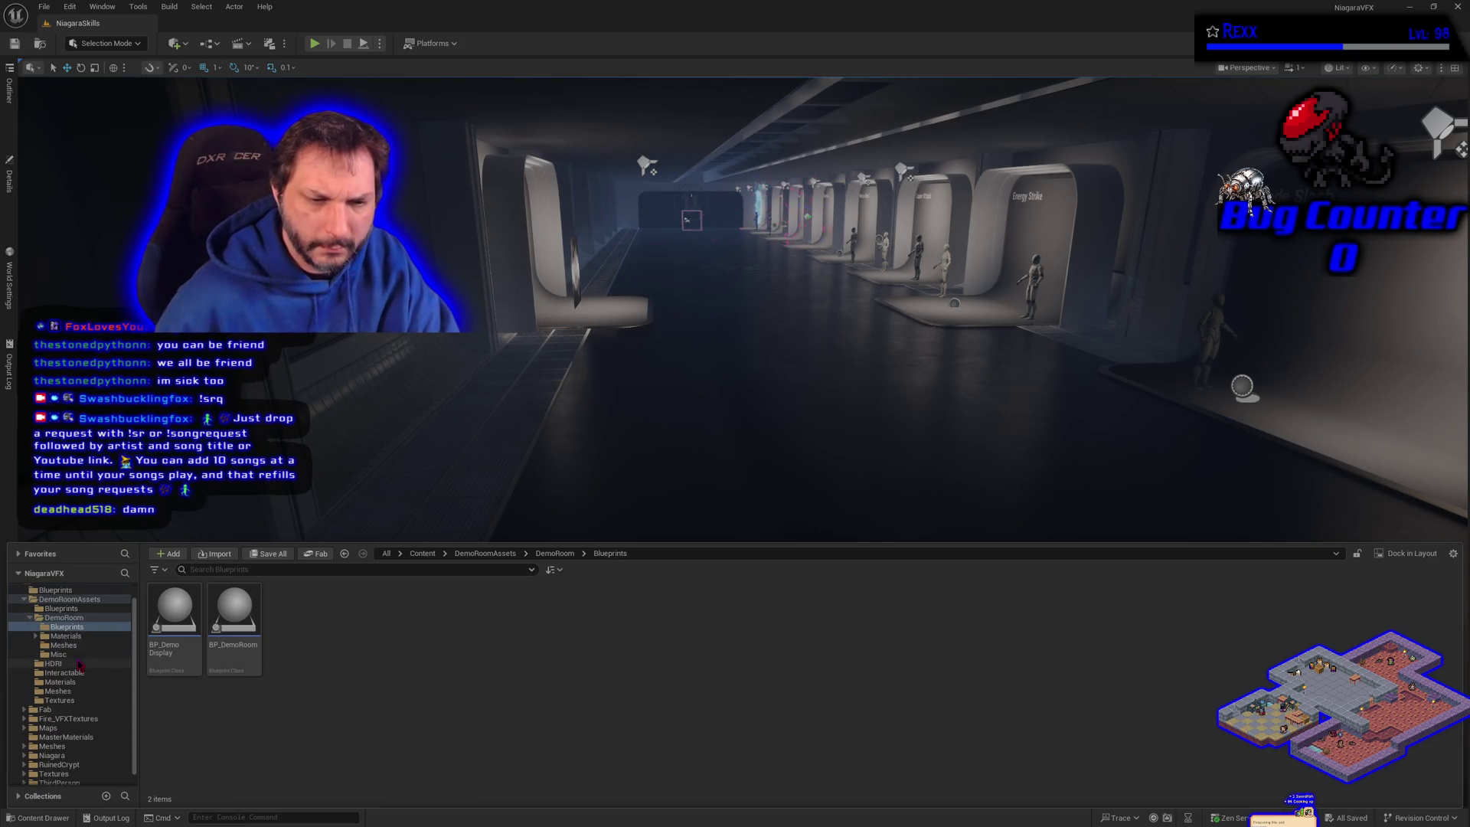
left_click(48, 727)
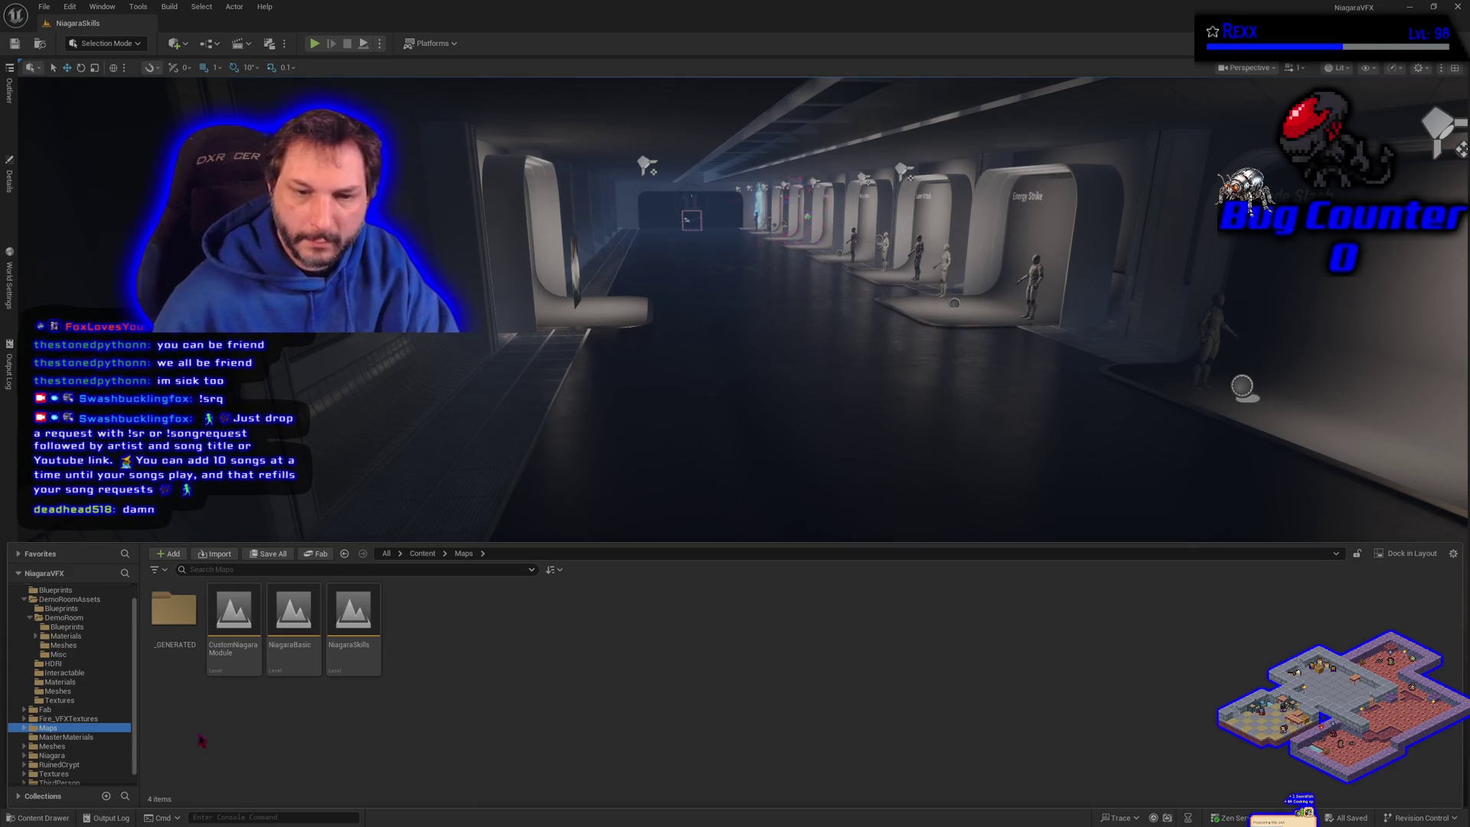
double_click(242, 663)
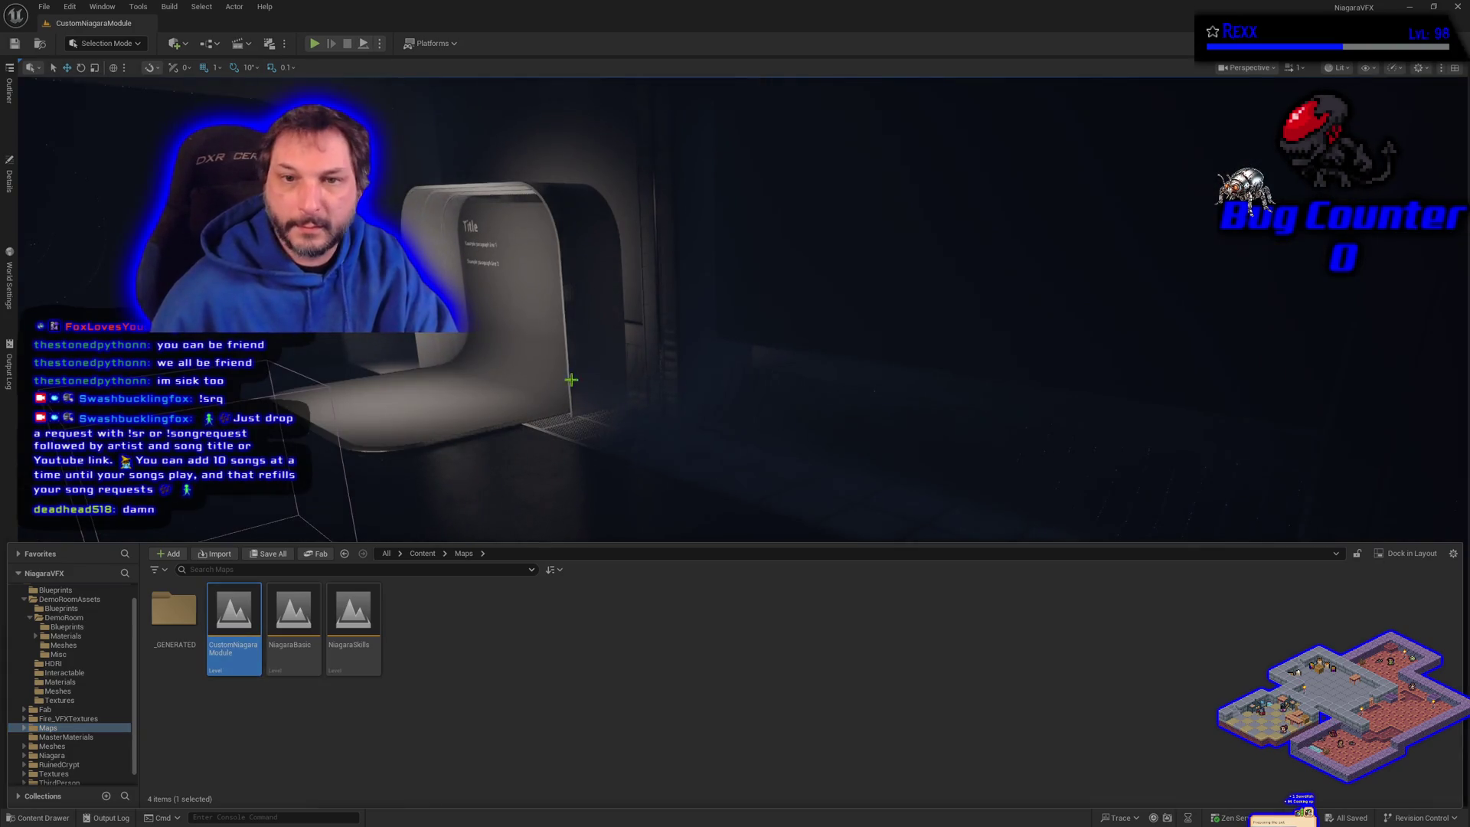
left_click(70, 9)
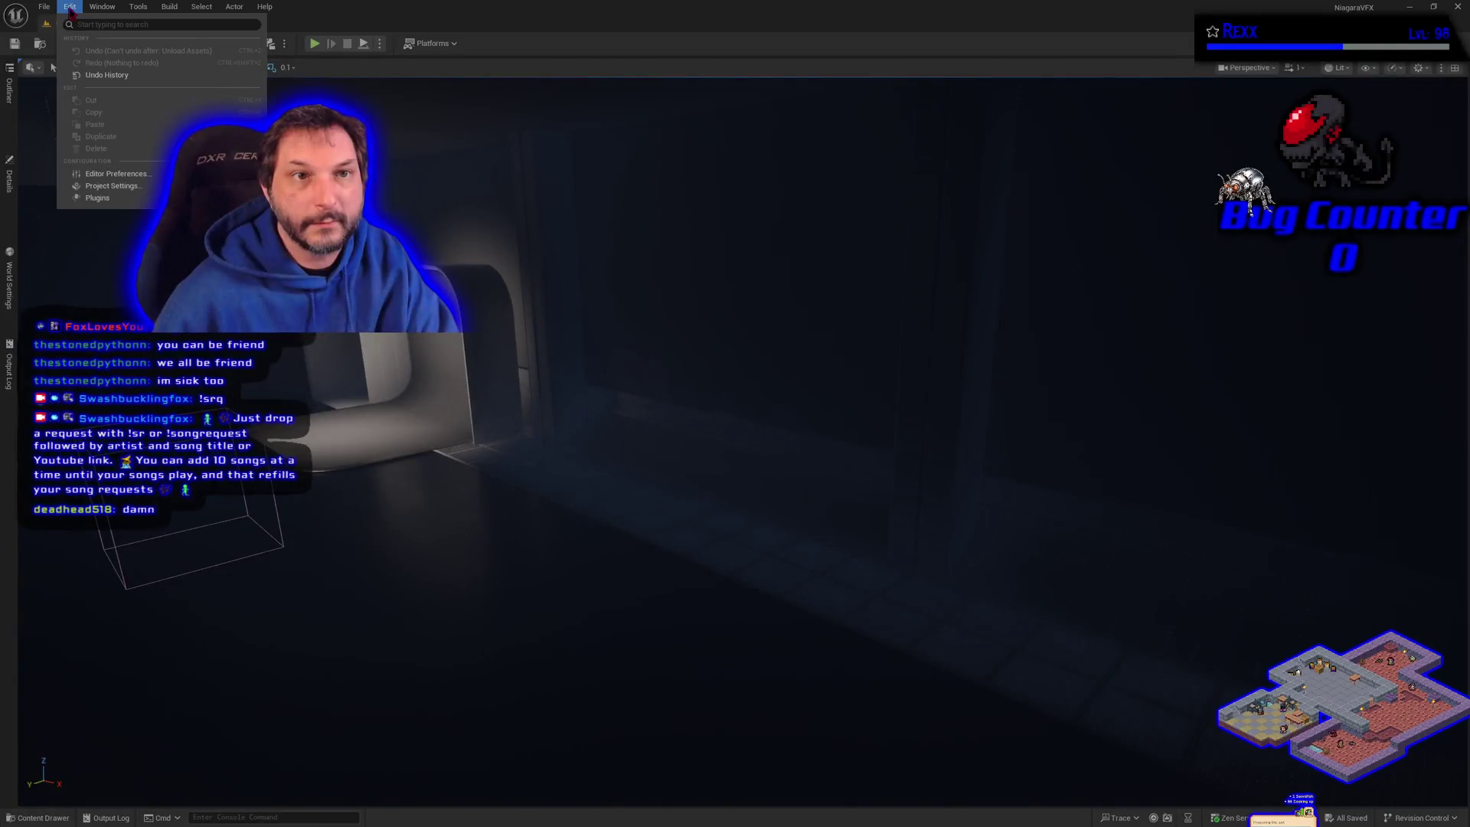
left_click(123, 195)
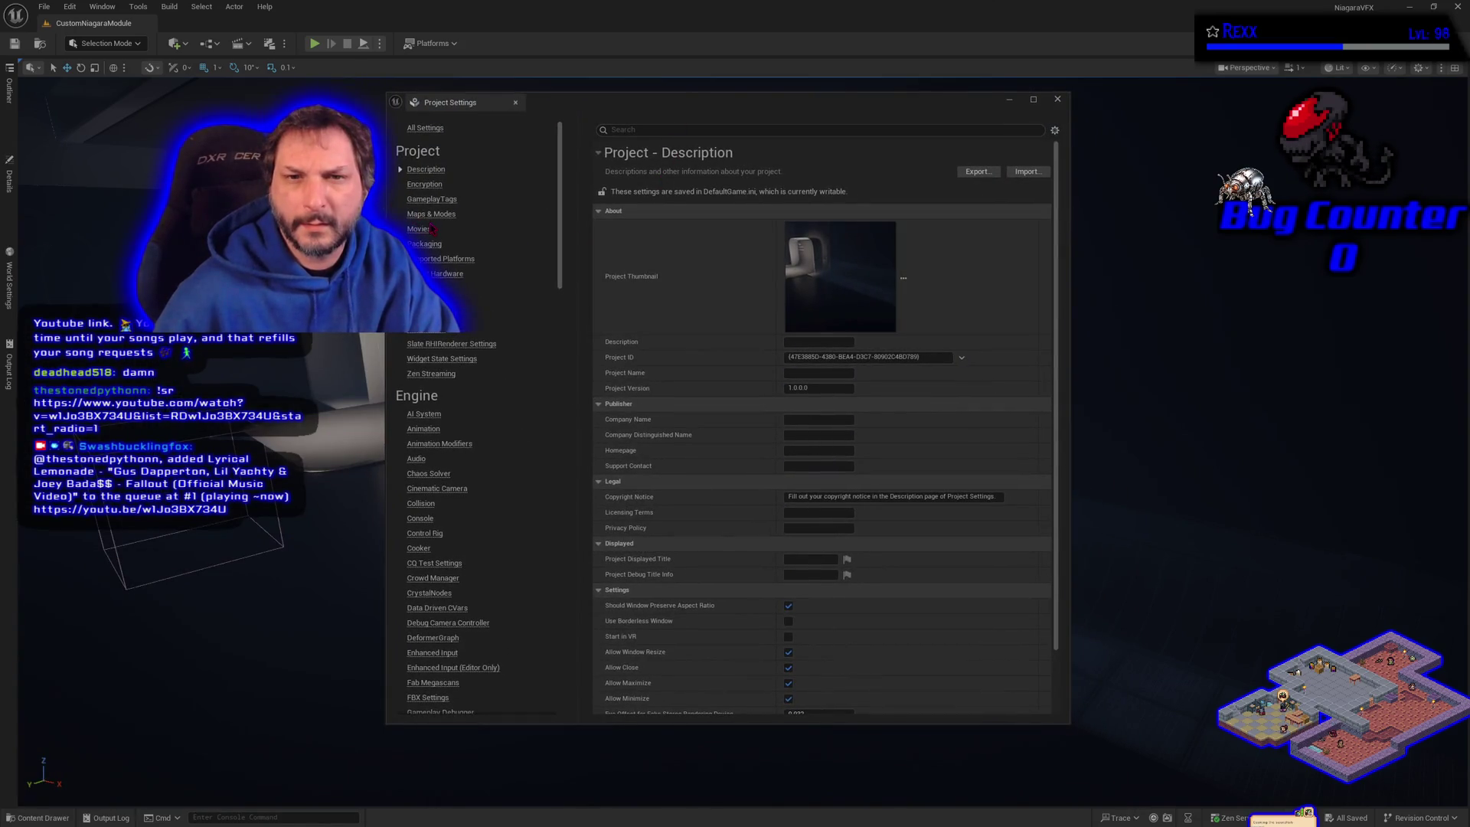
Step: Set Editor Startup Map and Game Default Map to CustomNiagaraModule, then close Project Settings
left_click(431, 214)
left_click(881, 290)
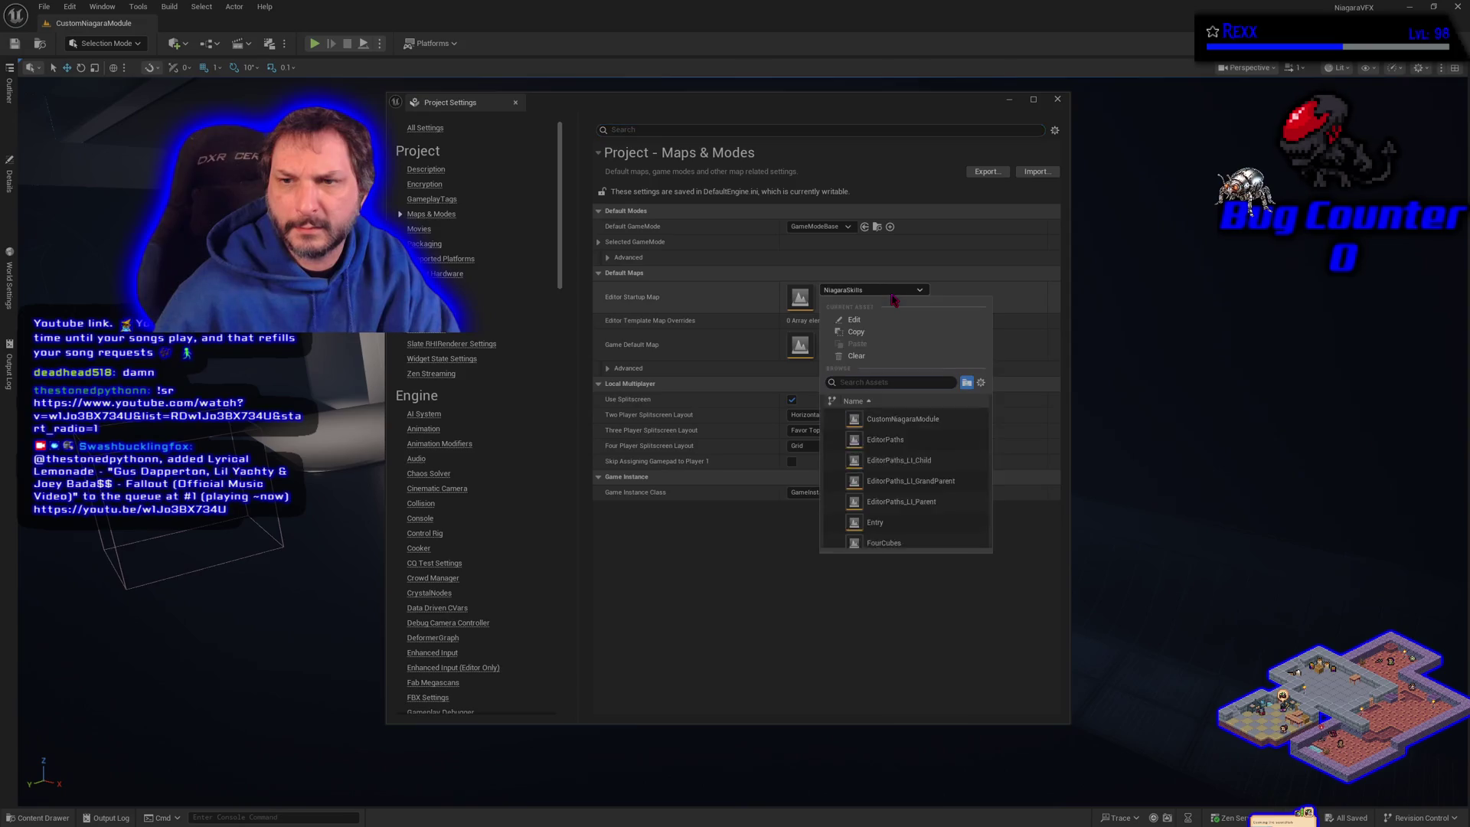
mouse_move(914, 481)
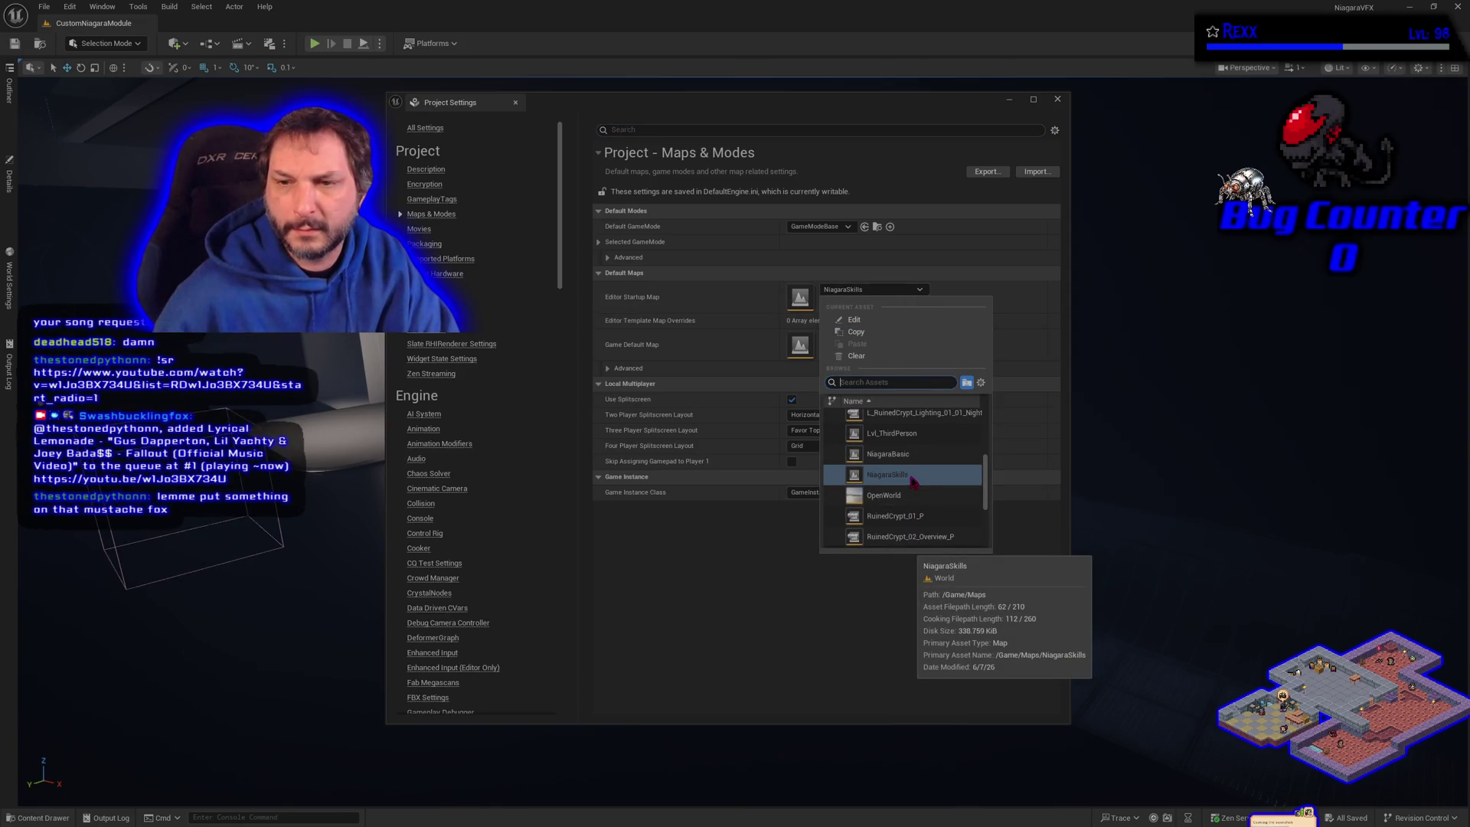
scroll(911, 475, "up", 5)
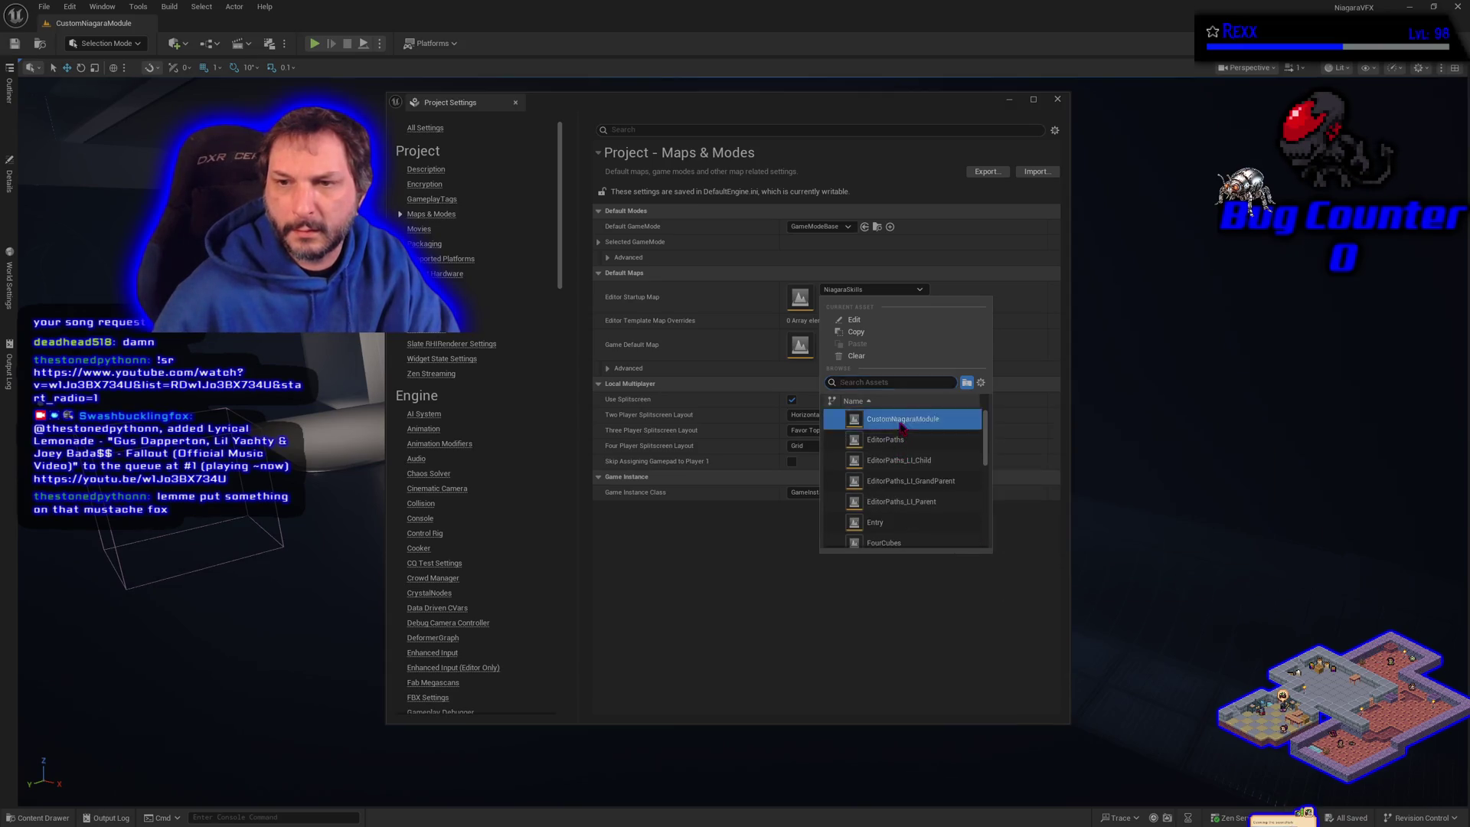
left_click(901, 420)
left_click(873, 336)
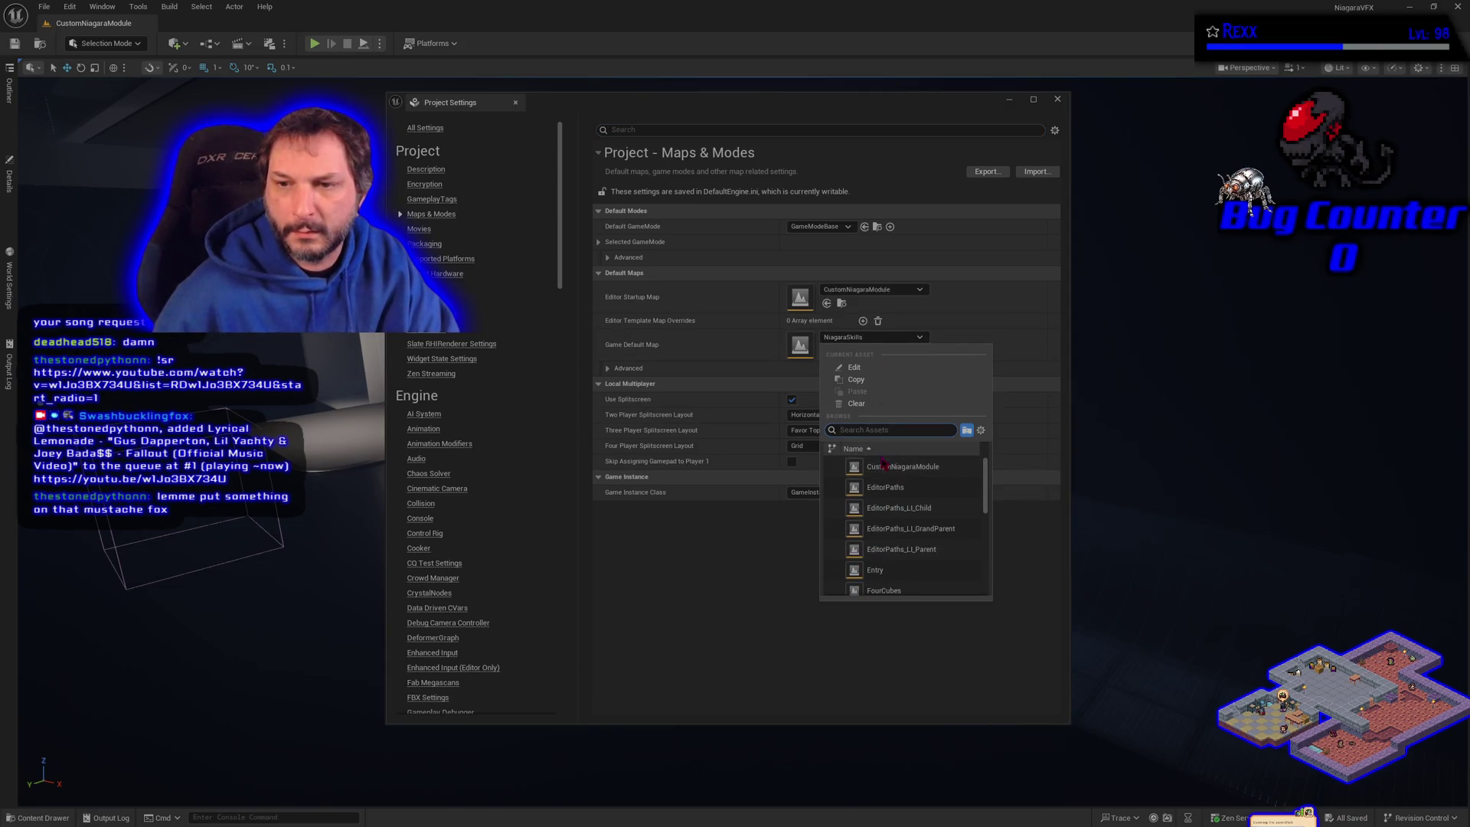
left_click(888, 466)
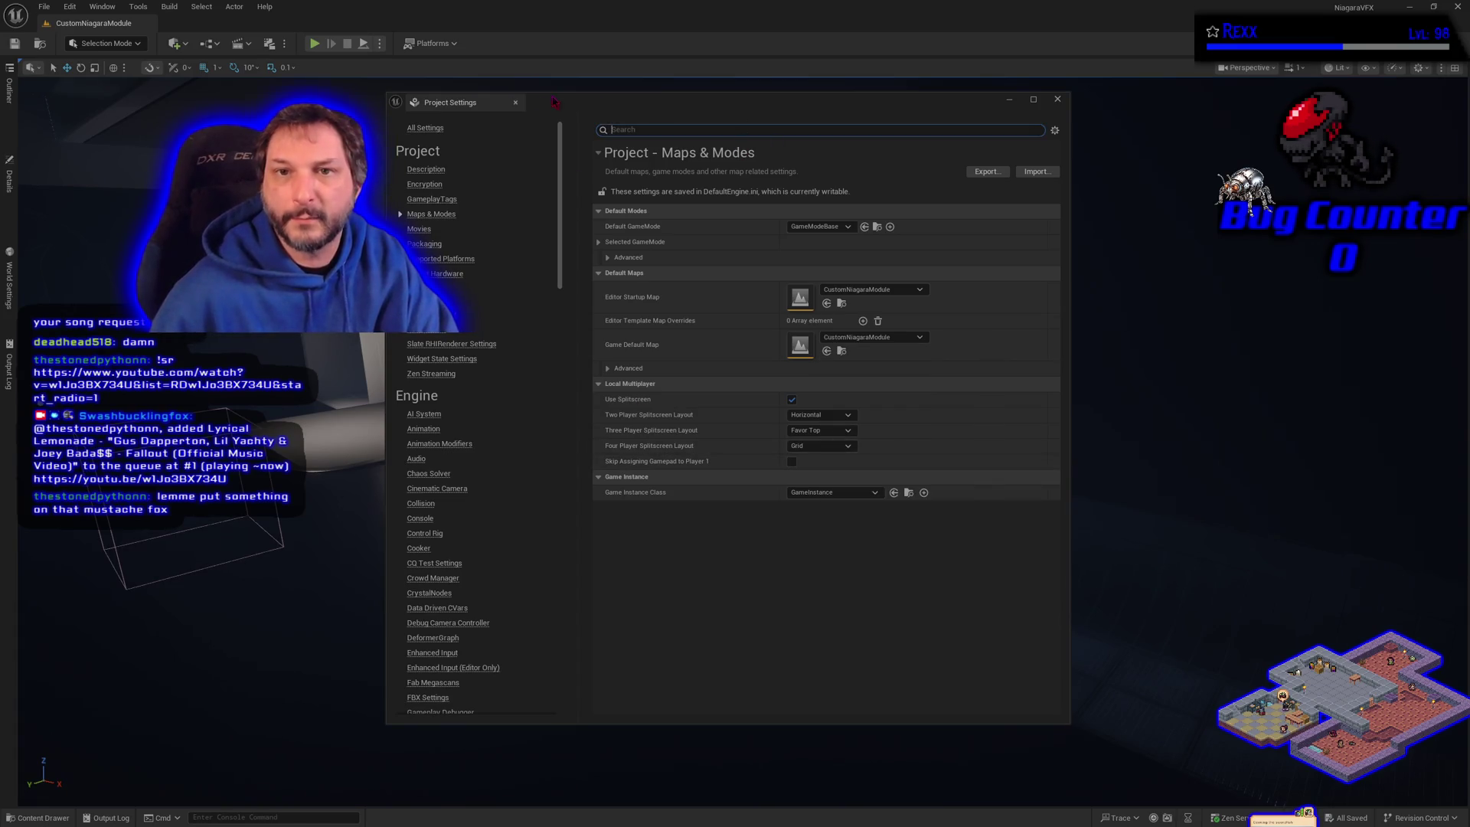
left_click(515, 103)
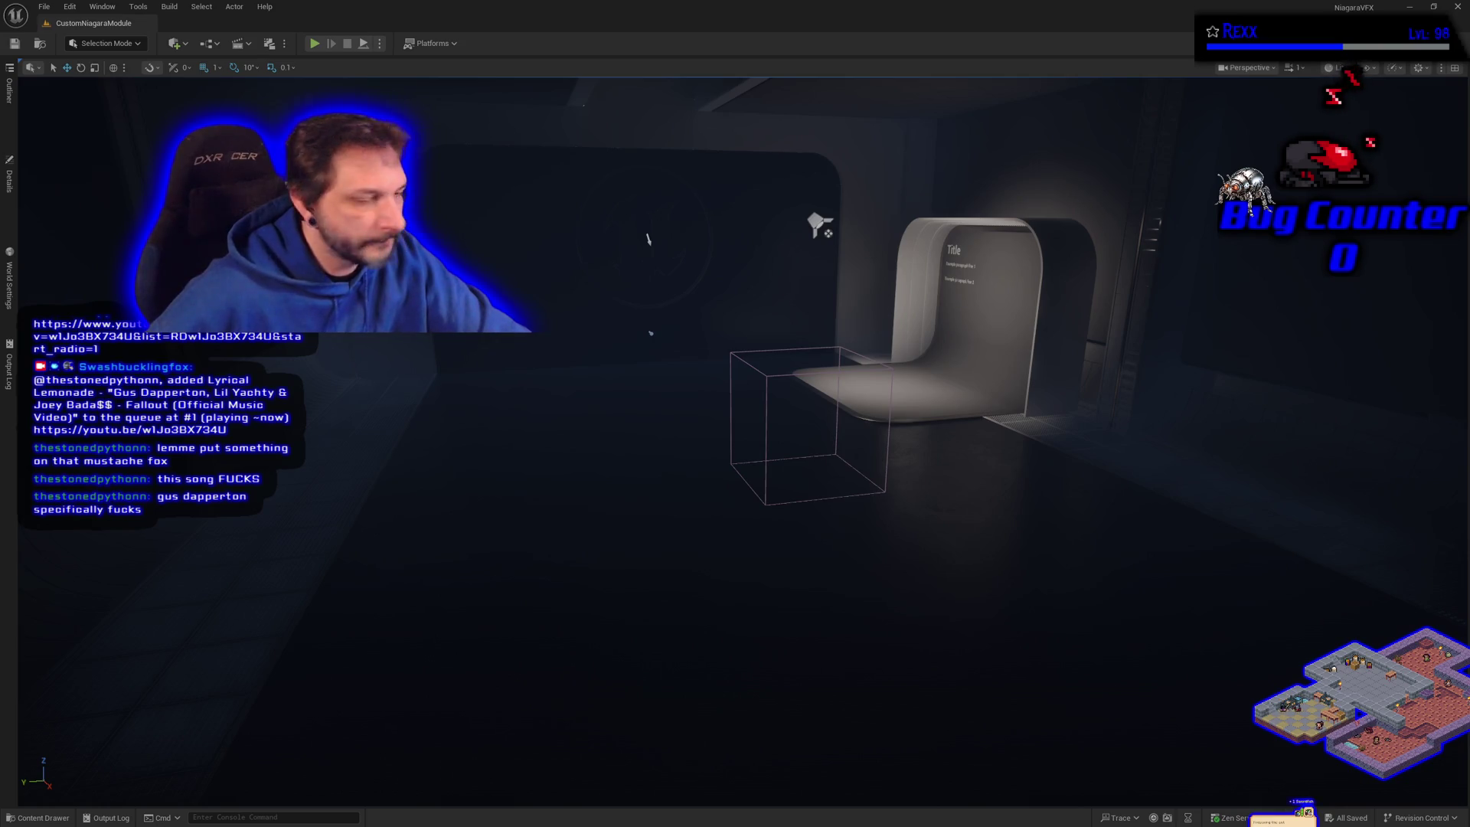
left_click(37, 817)
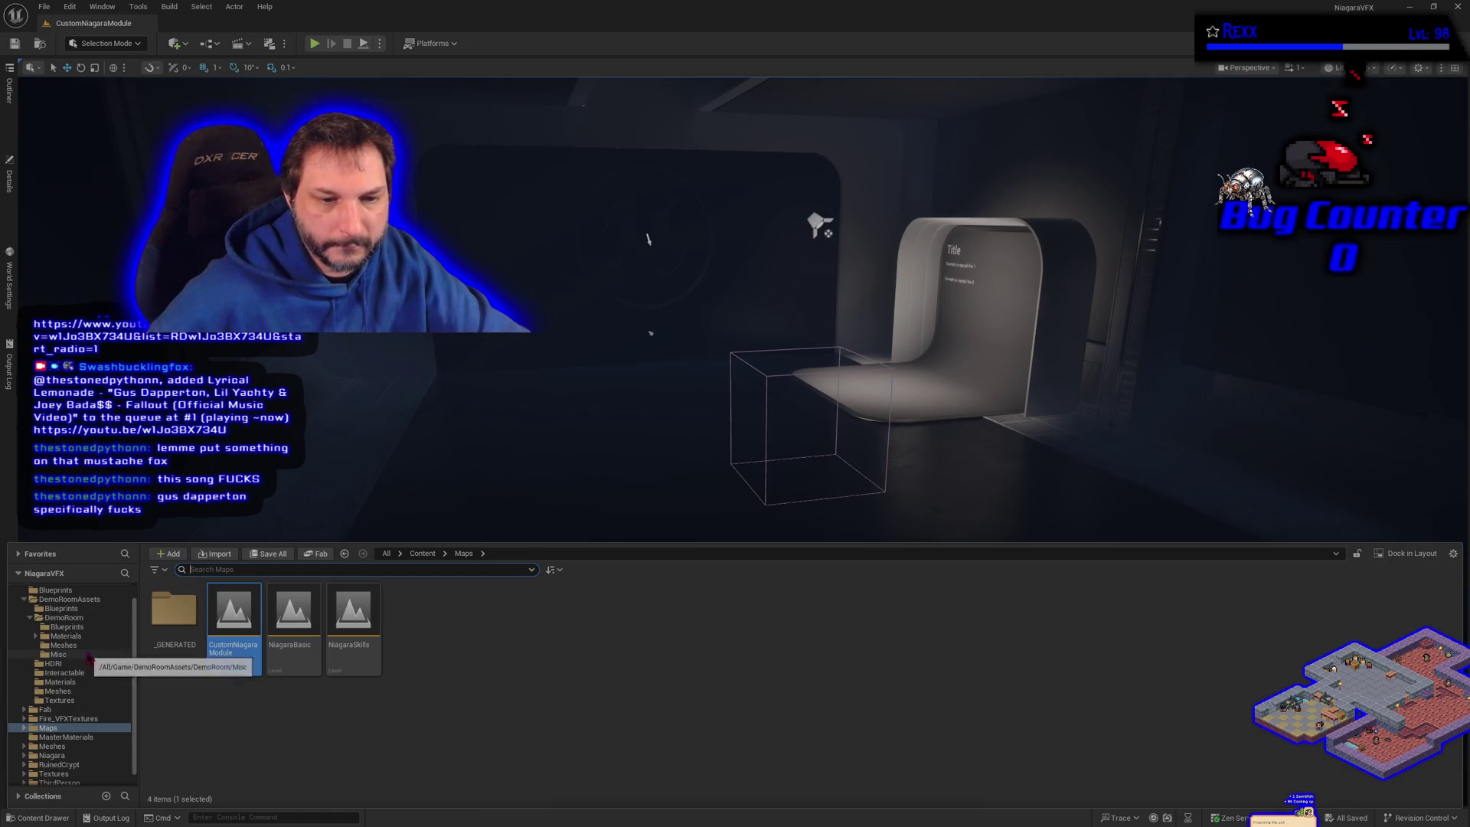
Step: Browse from the top-level Content folder into Niagara and bring up its new-content menu
scroll(77, 651, "up", 1)
left_click(62, 598)
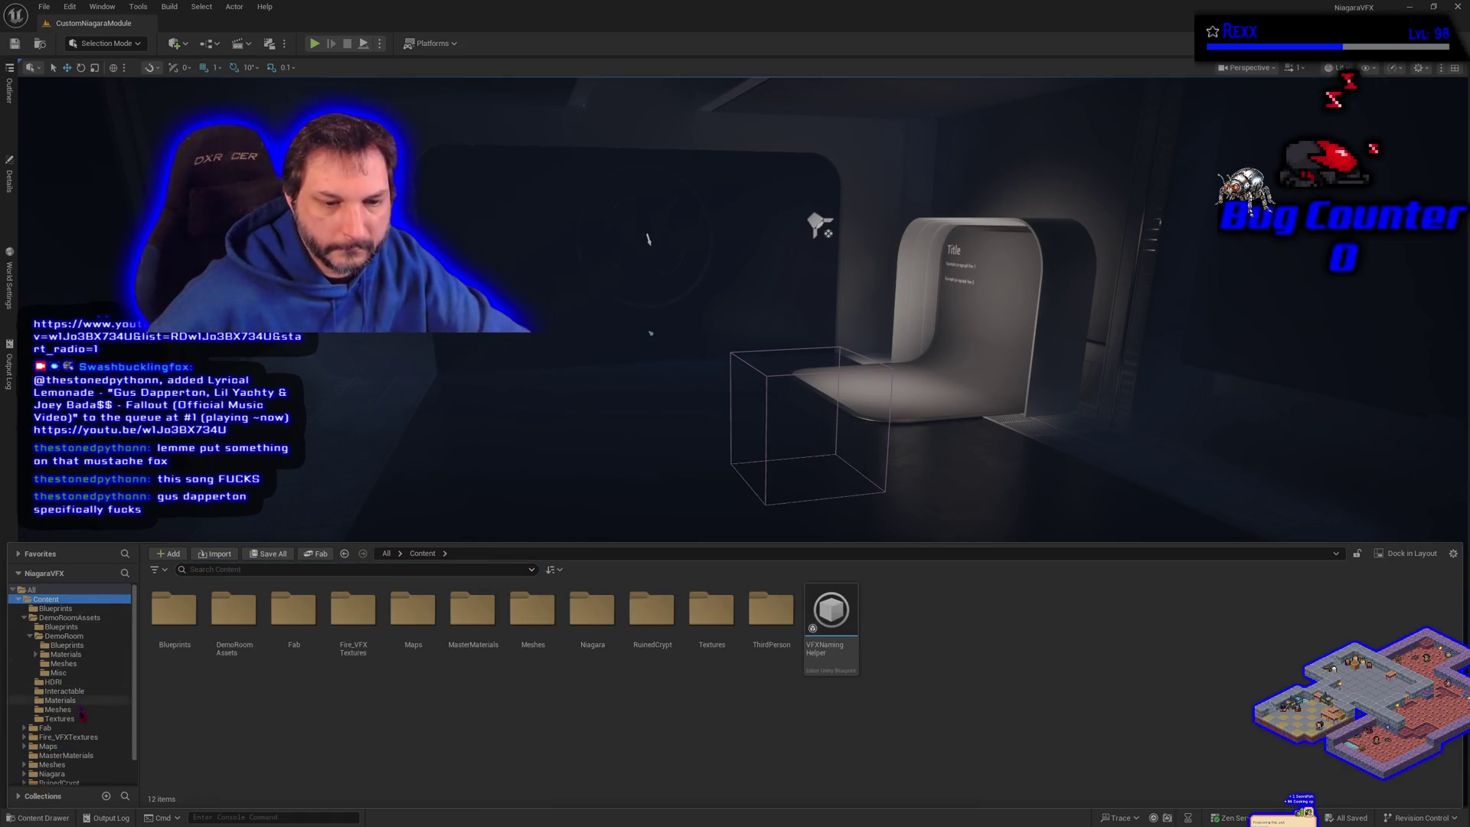
left_click(75, 774)
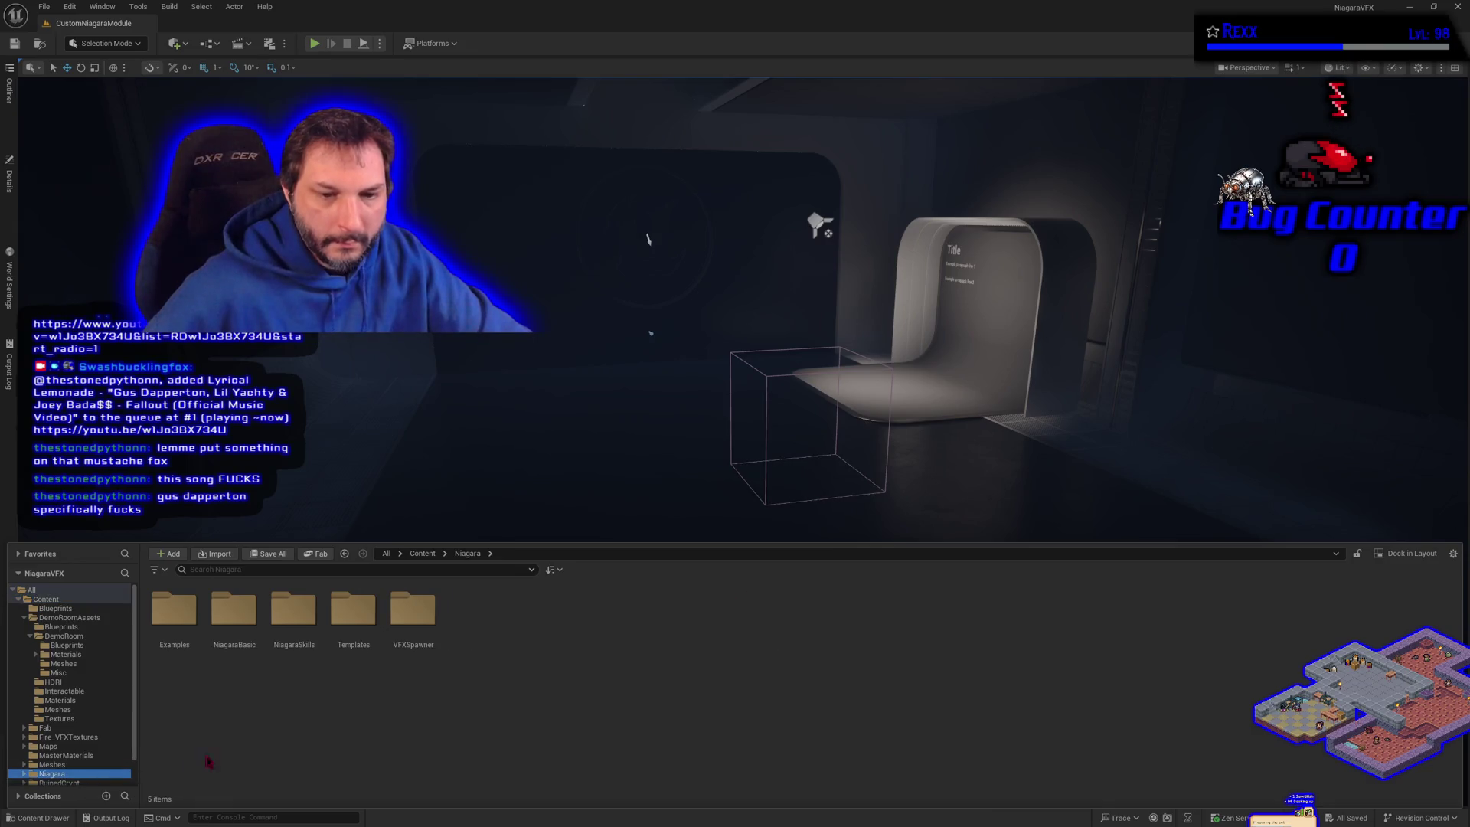
right_click(279, 741)
Step: Create a folder named CustomNiagaraModule inside the Niagara folder
left_click(314, 354)
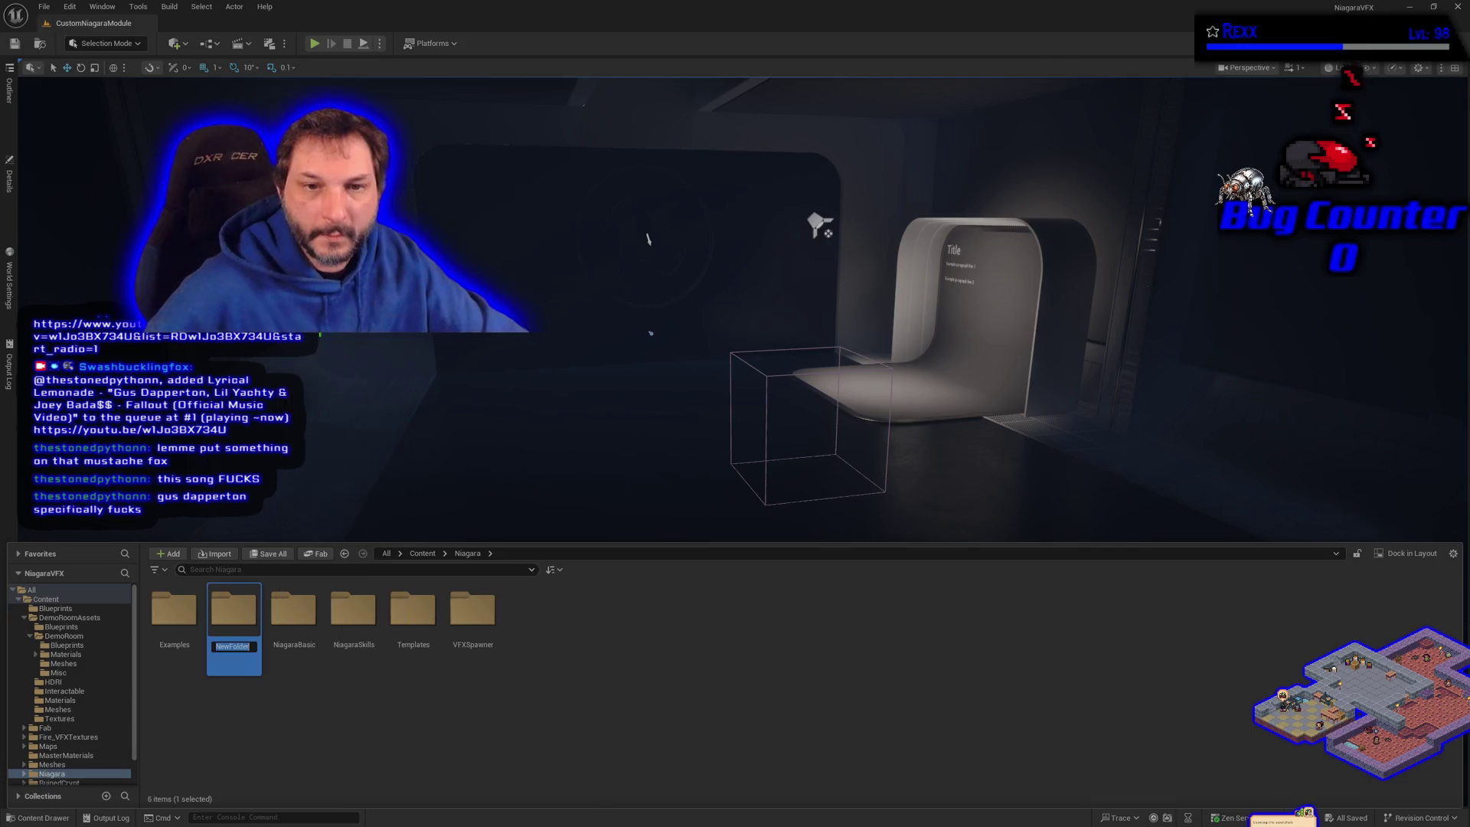
type("Custom")
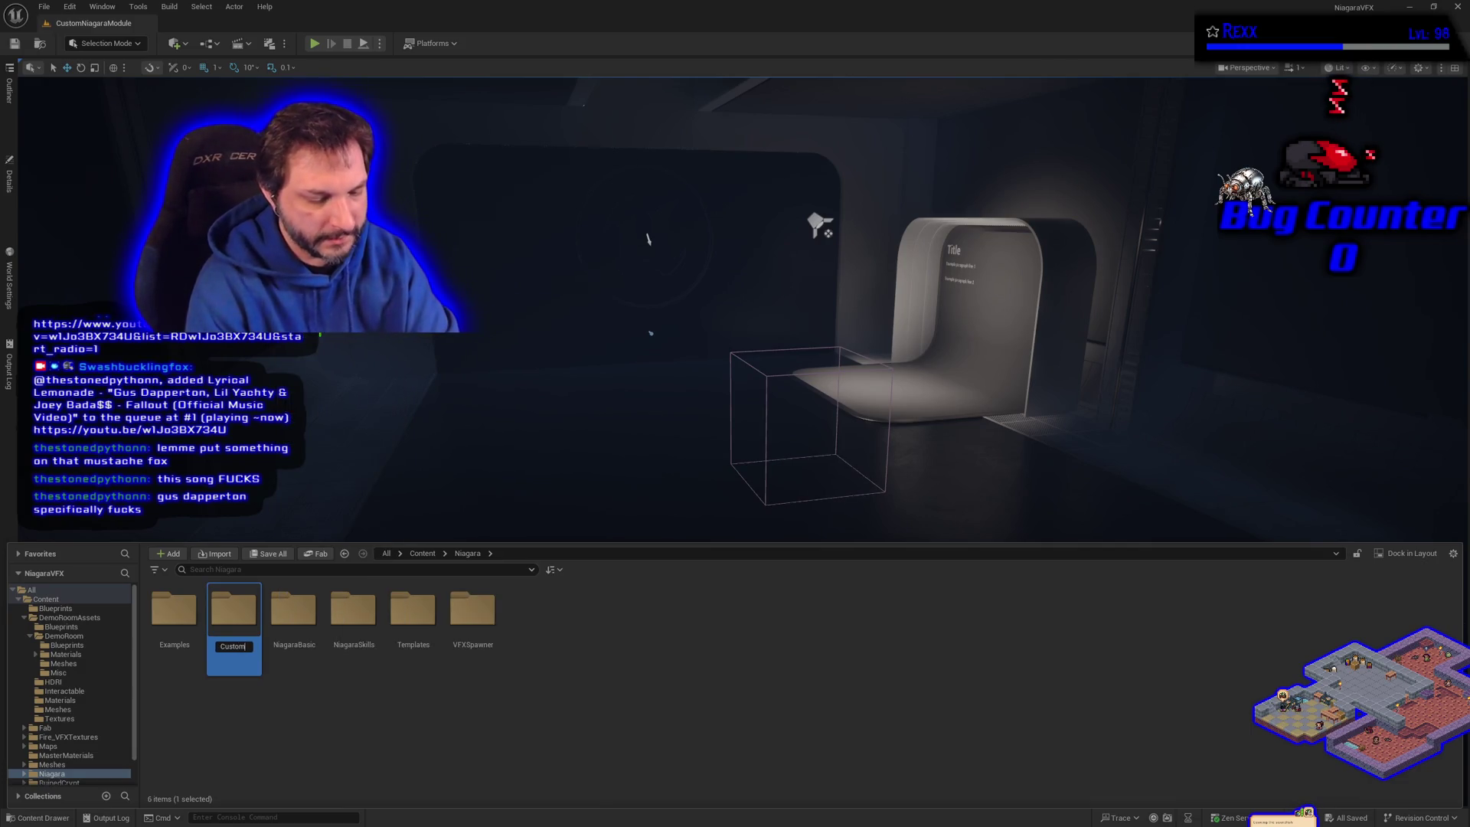
type("Niagara")
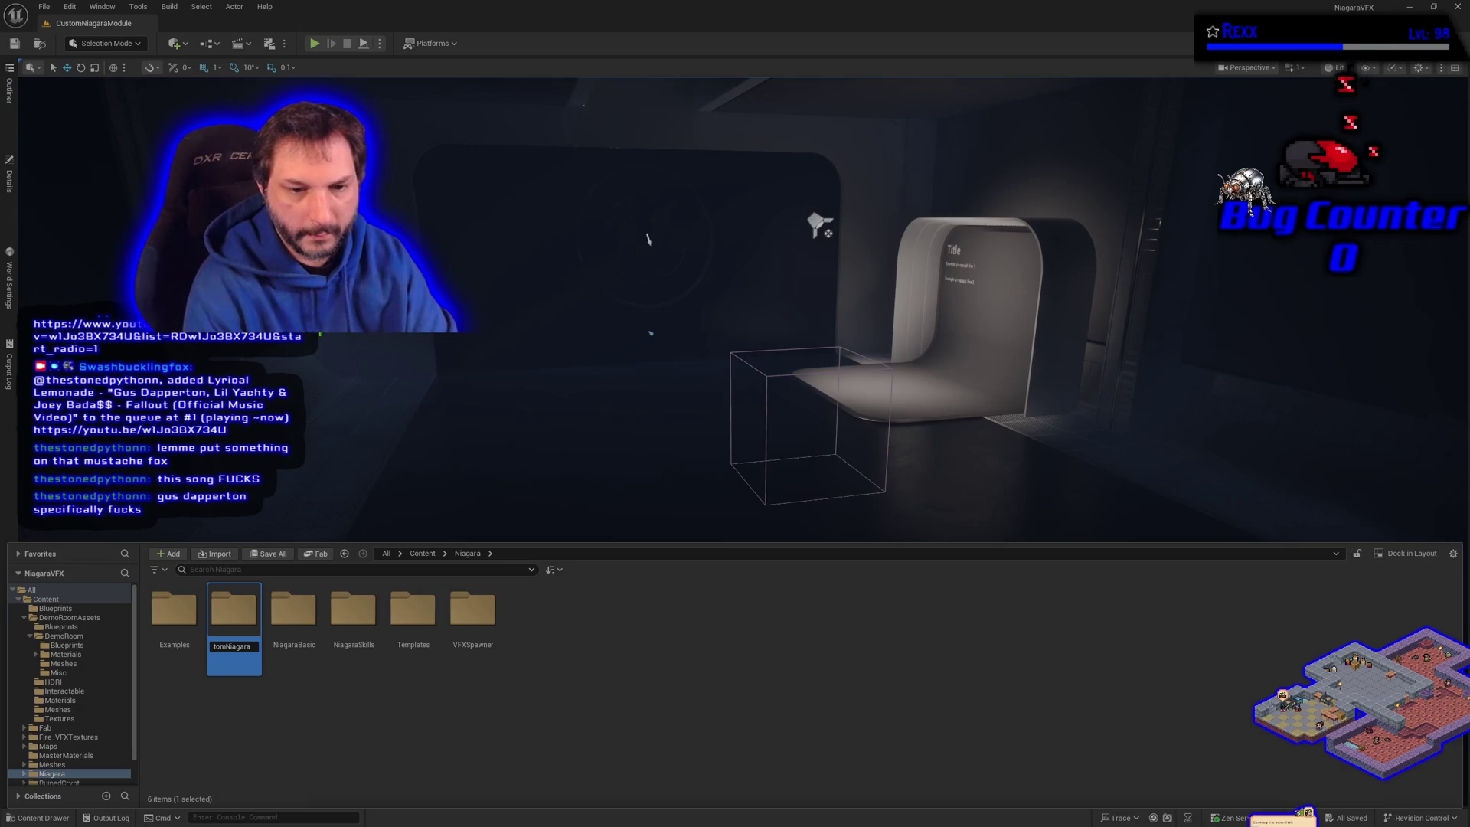
type("Module")
key("Return")
key("Return")
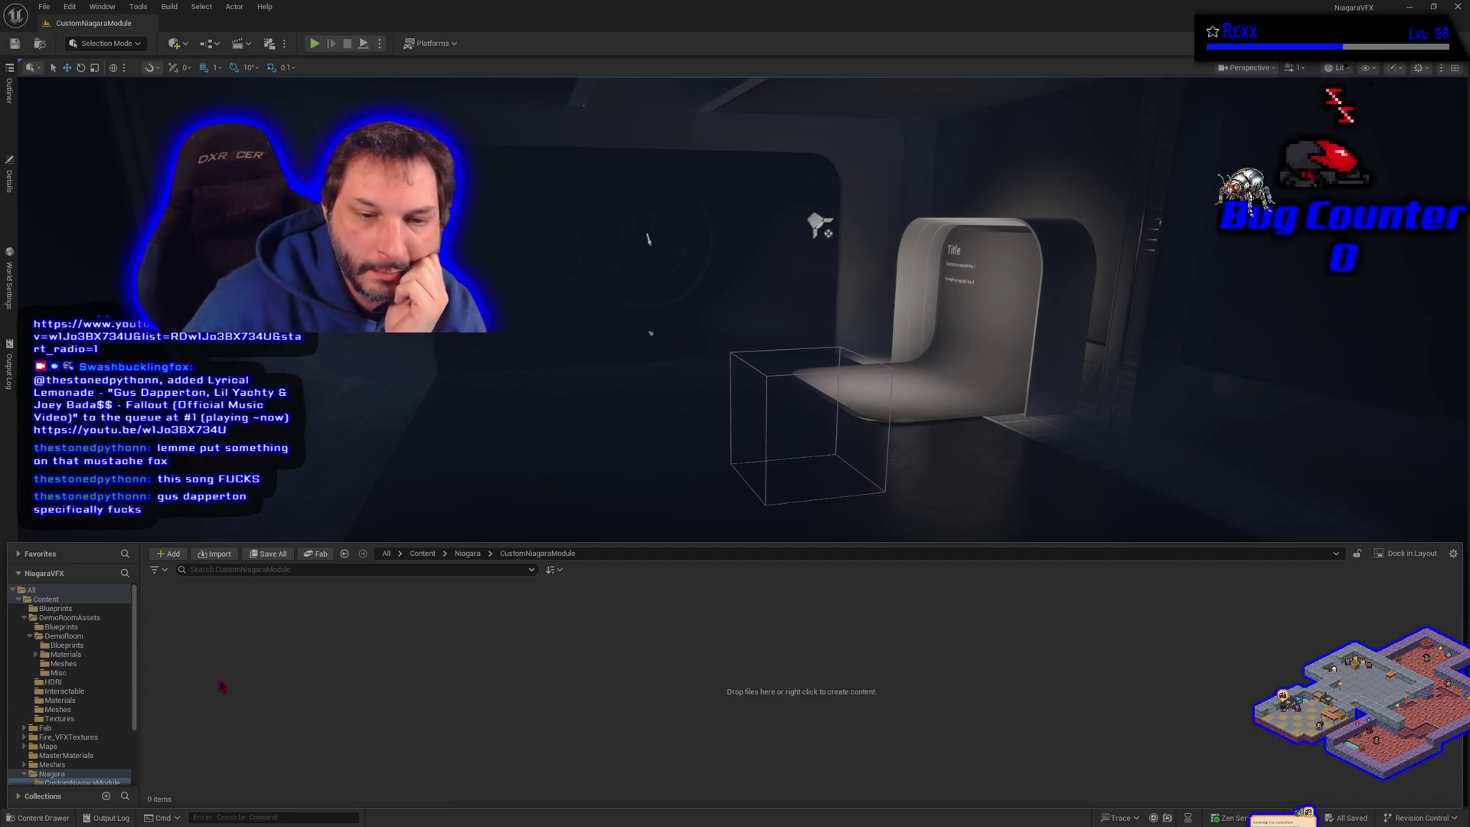
Step: Add a SimpleCustomModule subfolder inside CustomNiagaraModule
right_click(220, 708)
left_click(252, 333)
type("Simple")
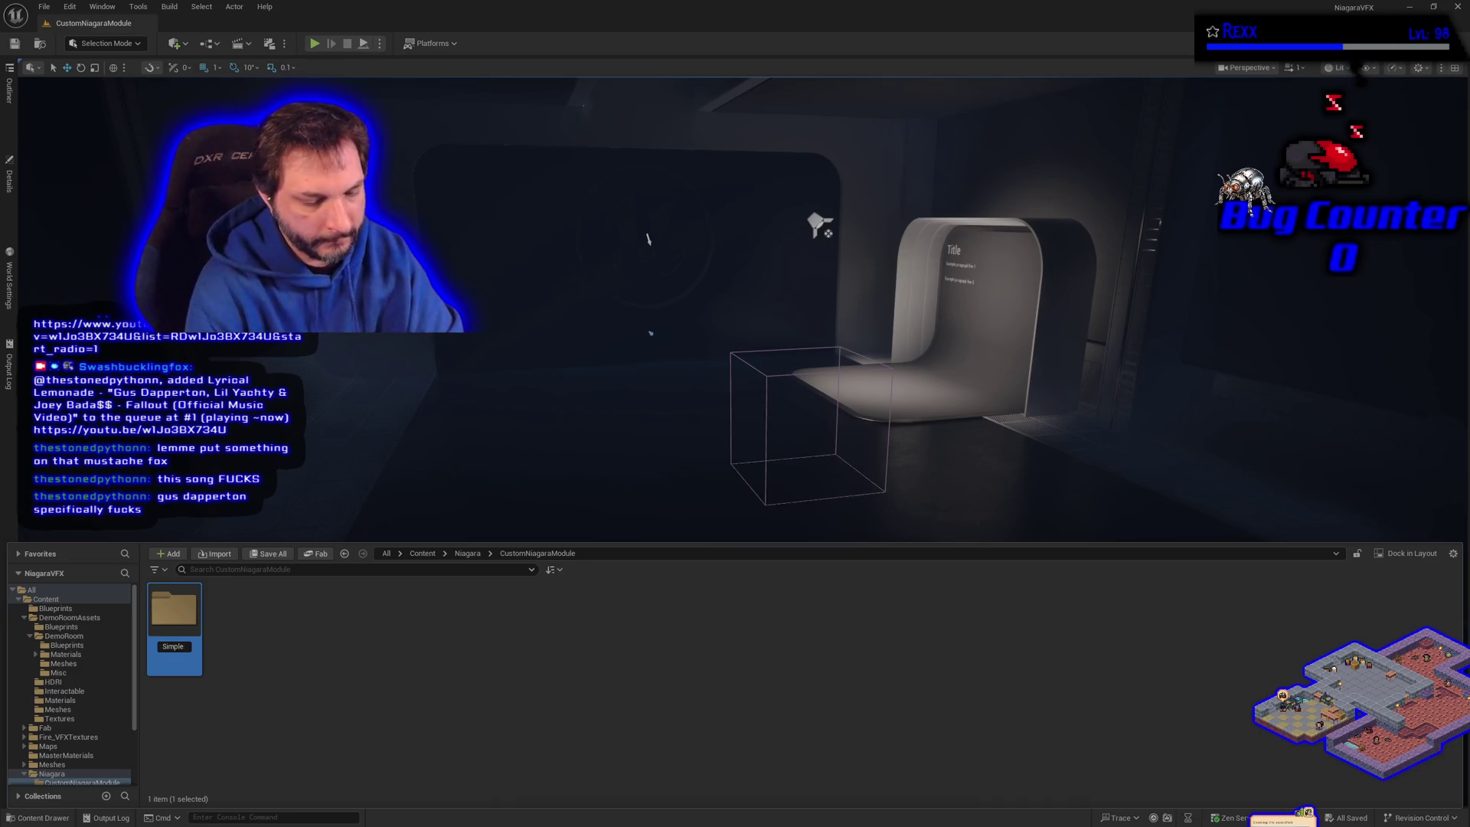
type("CustomMo")
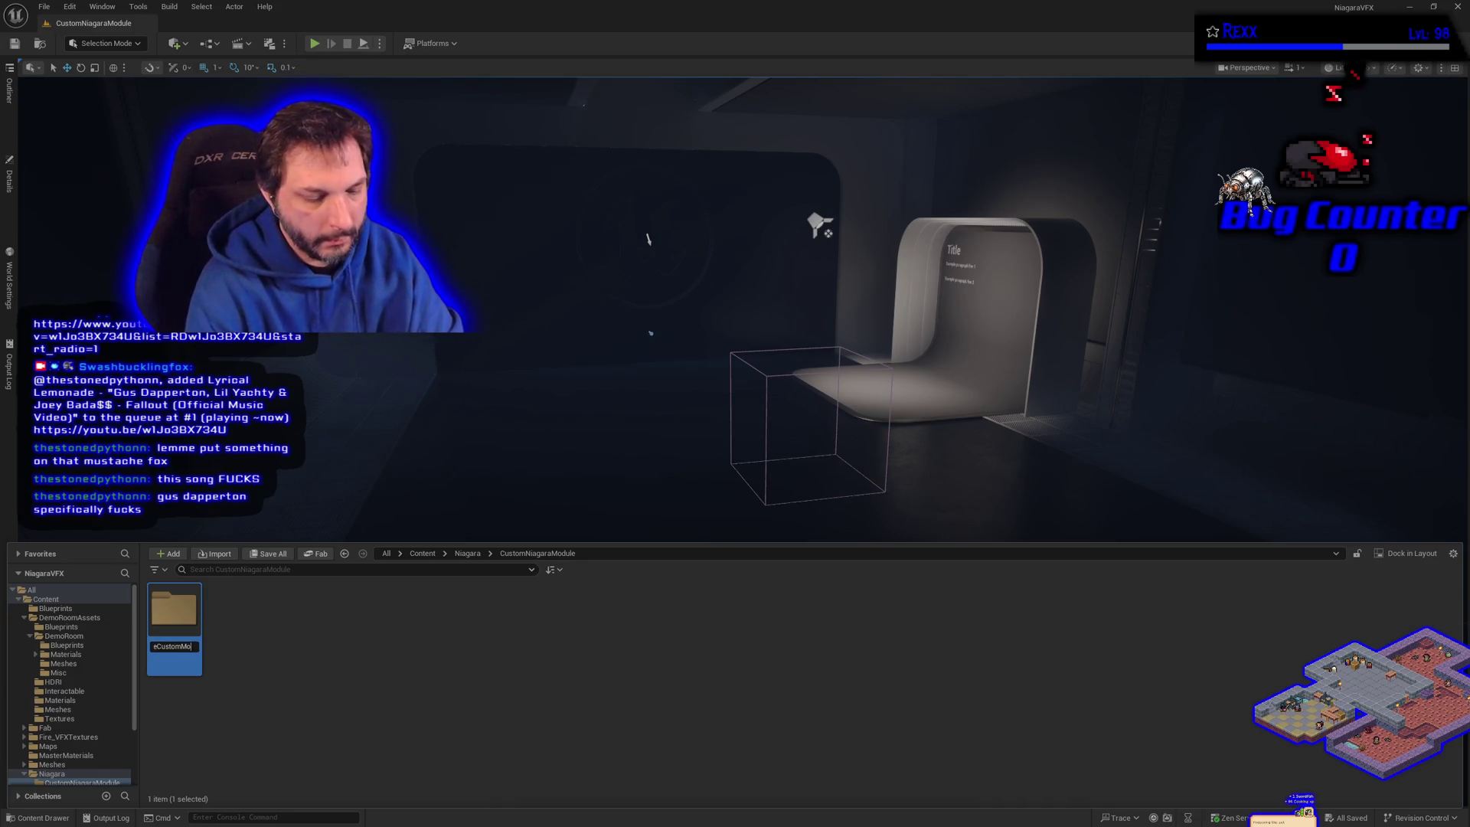
type("dule")
key("Return")
key("Return")
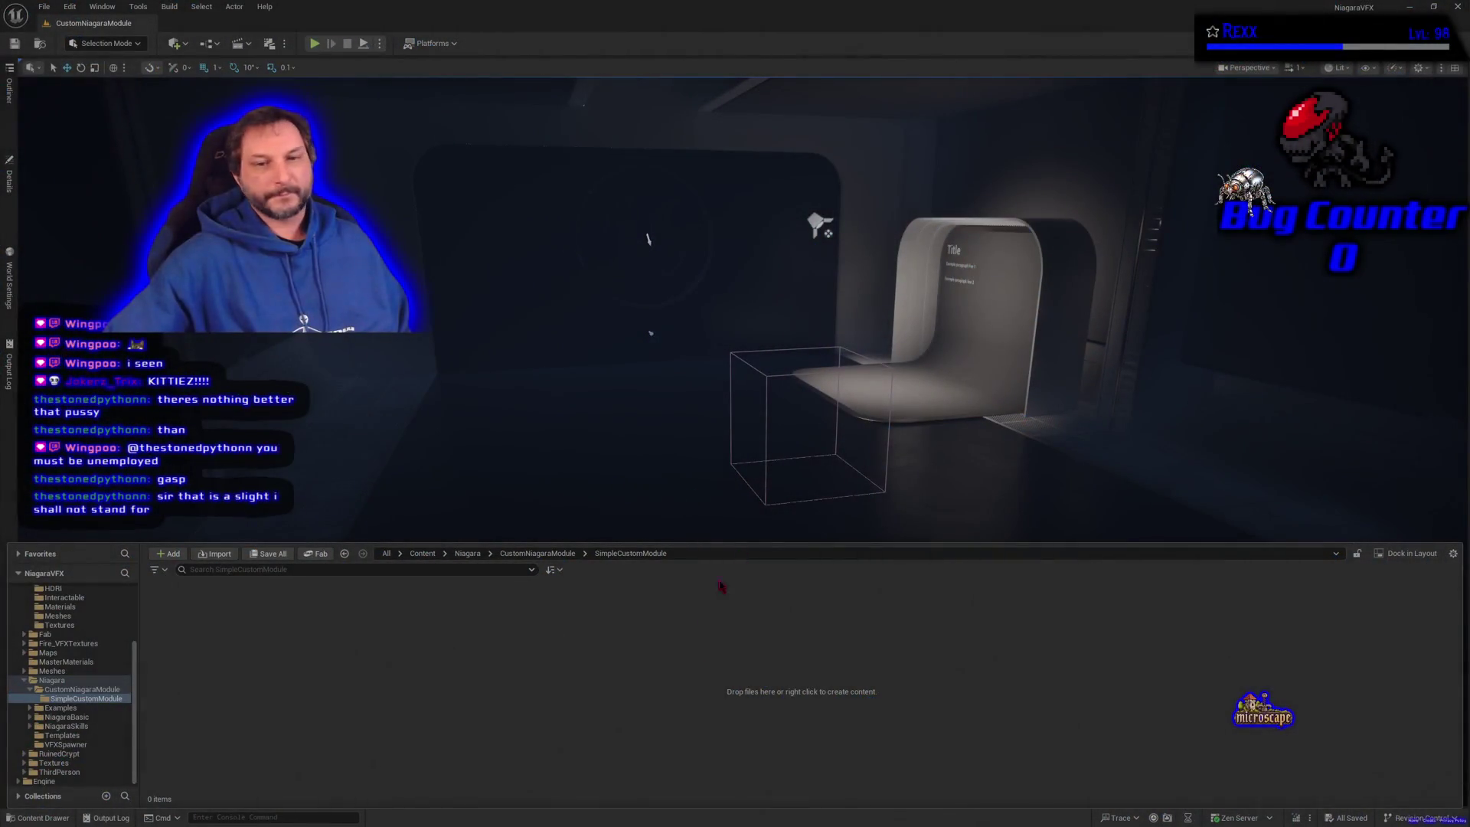
Step: Collapse the Content Drawer with Ctrl+Space so the CustomNiagaraModule viewport fills the editor
key("ctrl+space")
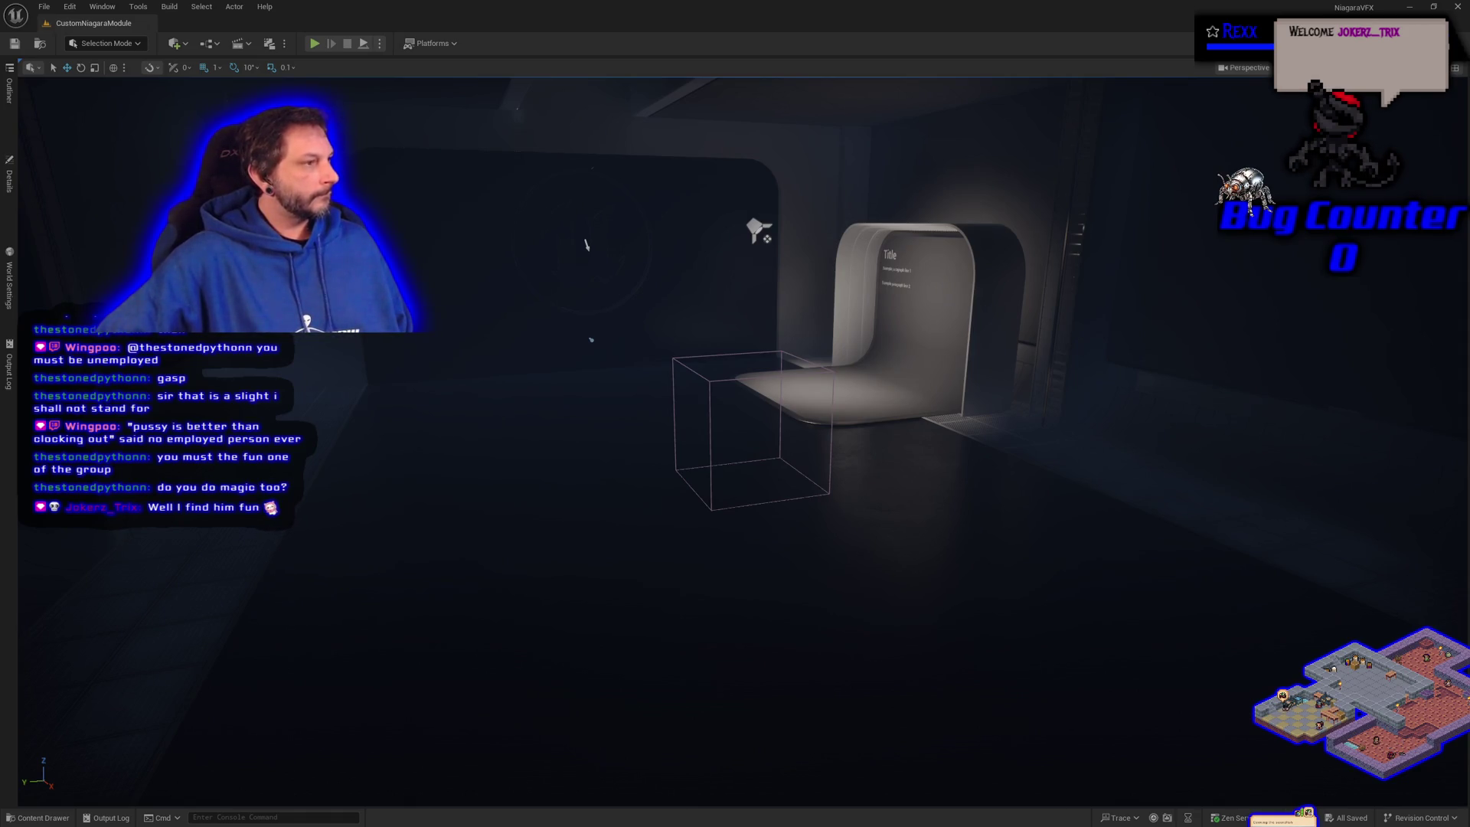
Step: Create a new Niagara System from the SimpleSpriteBurst emitter in the SimpleCustomModule folder
left_click(37, 817)
right_click(238, 695)
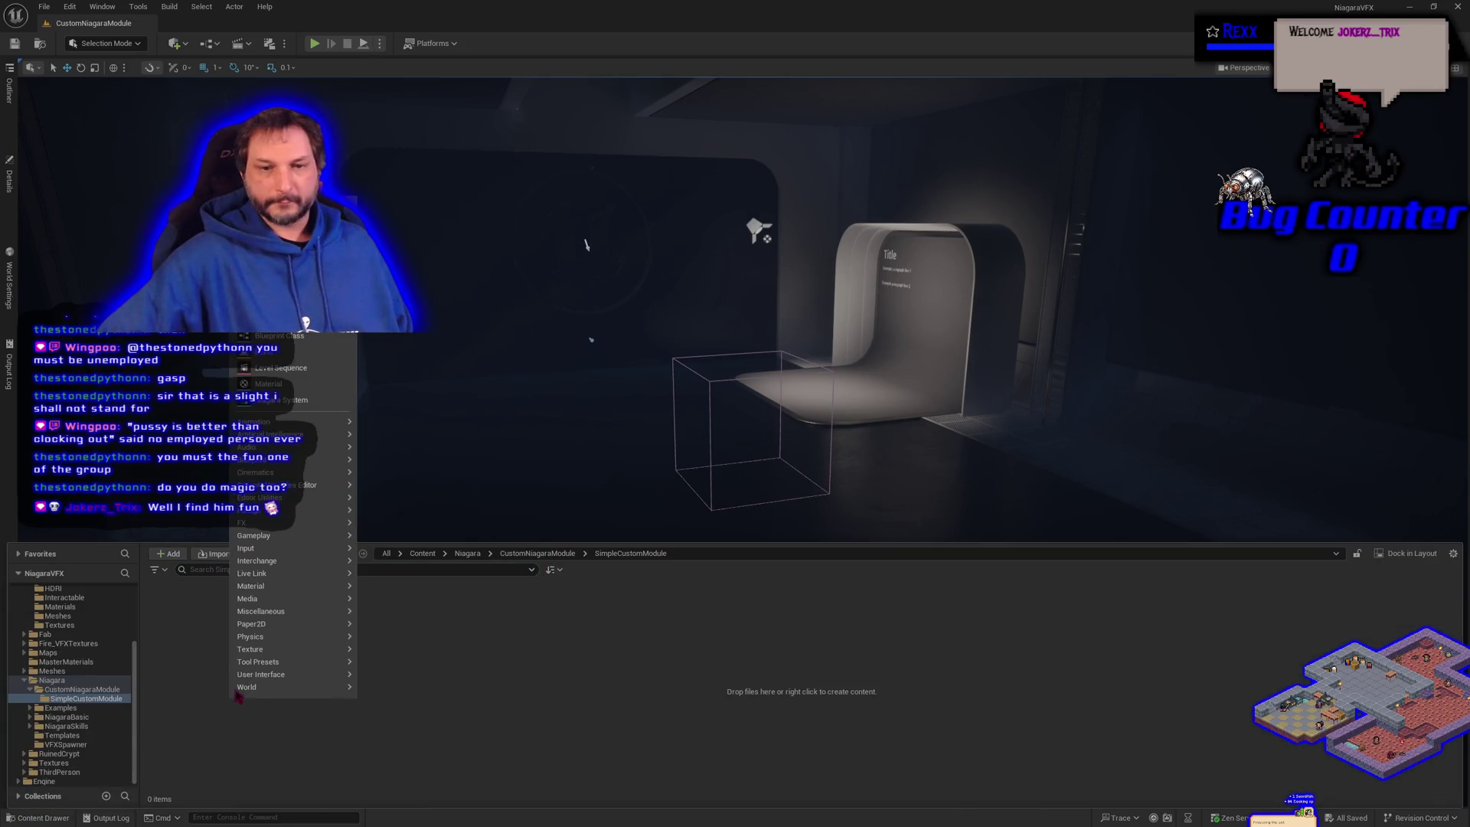
left_click(280, 399)
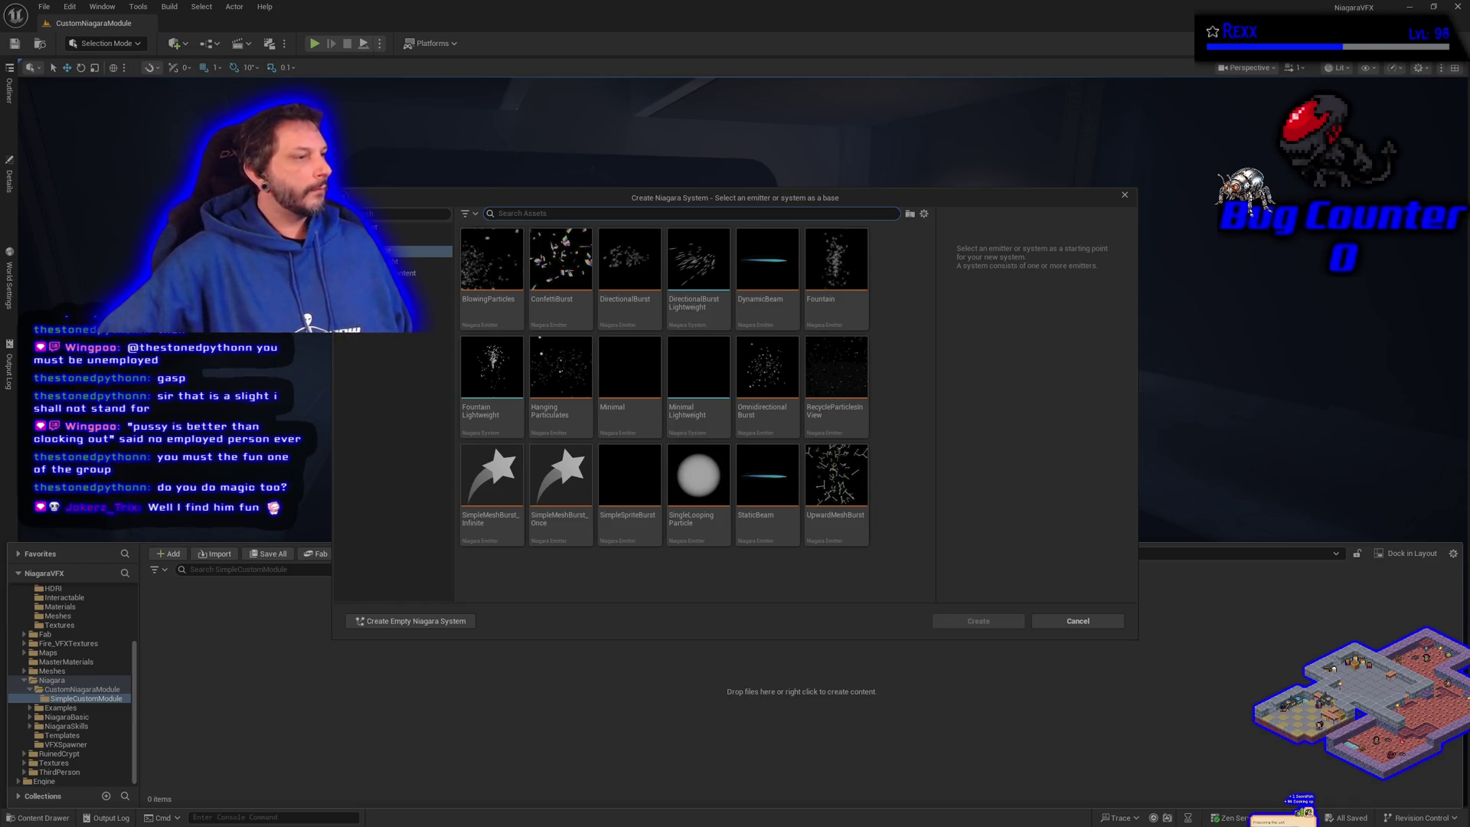
left_click(657, 494)
left_click(978, 621)
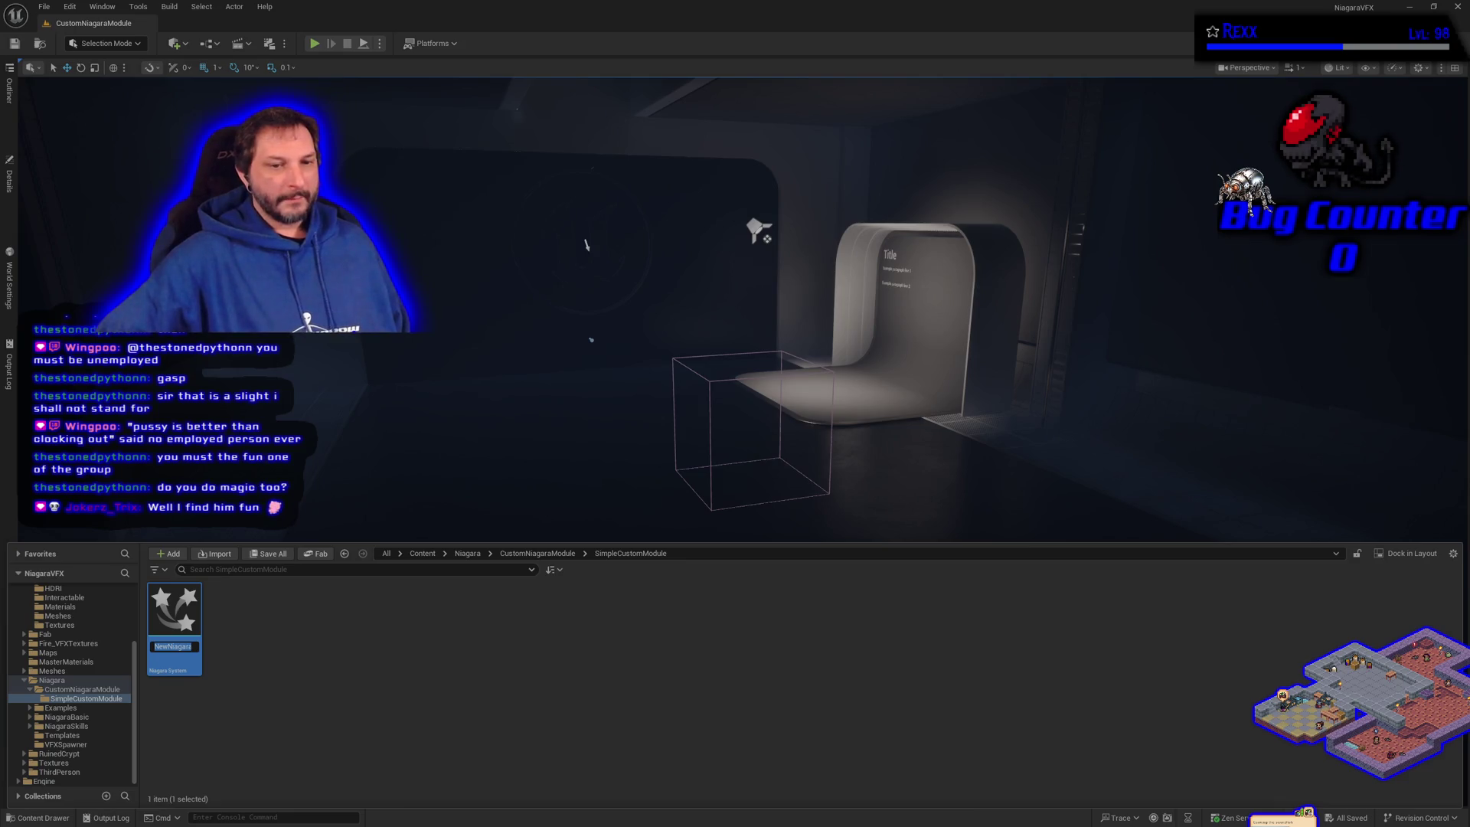
key("Return")
Step: Open the NewNiagaraSystem asset to edit its SimpleSpriteBurst emitter
double_click(173, 624)
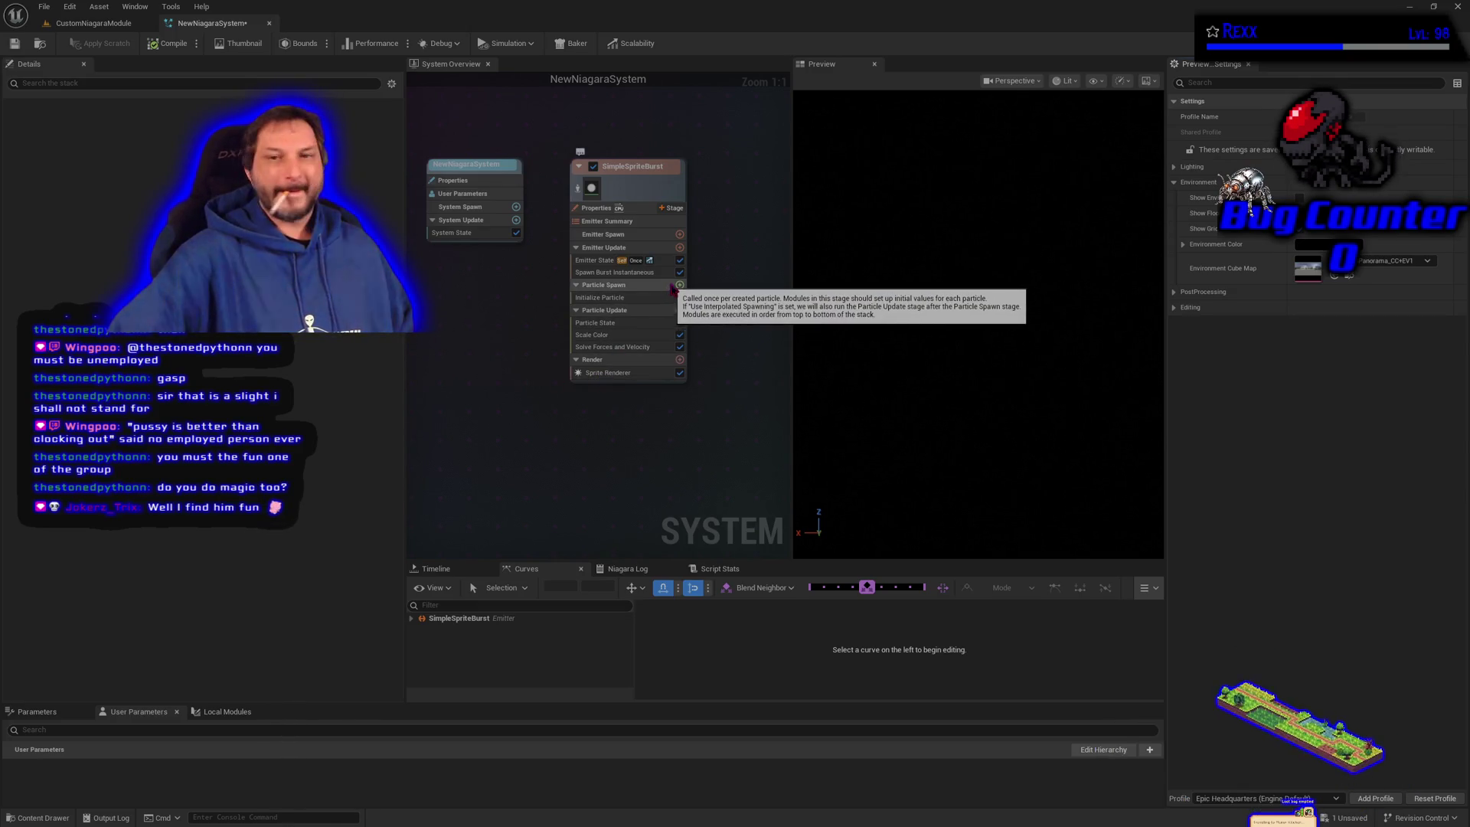
Step: Add a New Scratch Pad Module to the SimpleSpriteBurst emitter's Particle Spawn stage
left_click(679, 285)
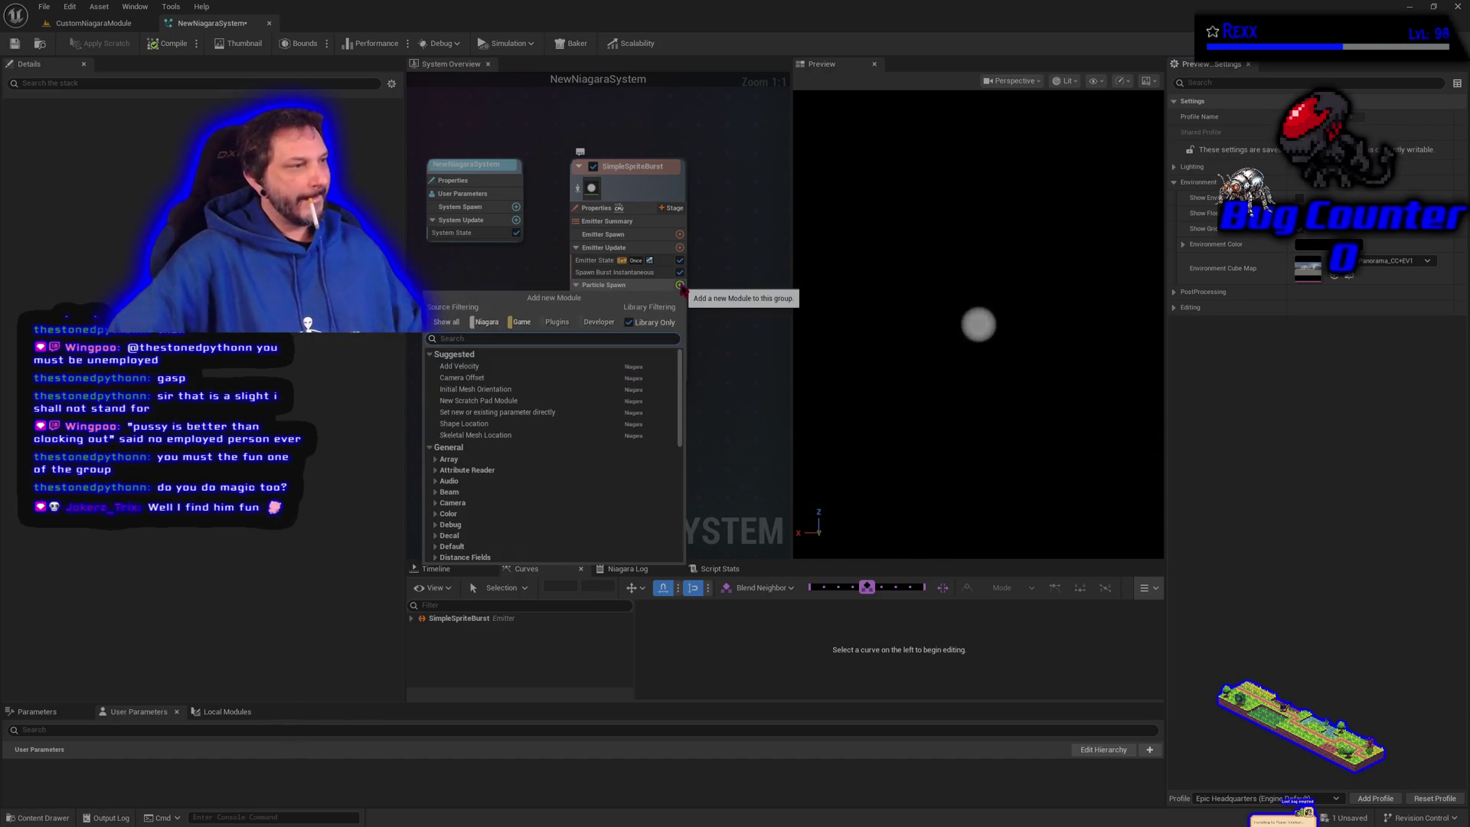
type("scratch")
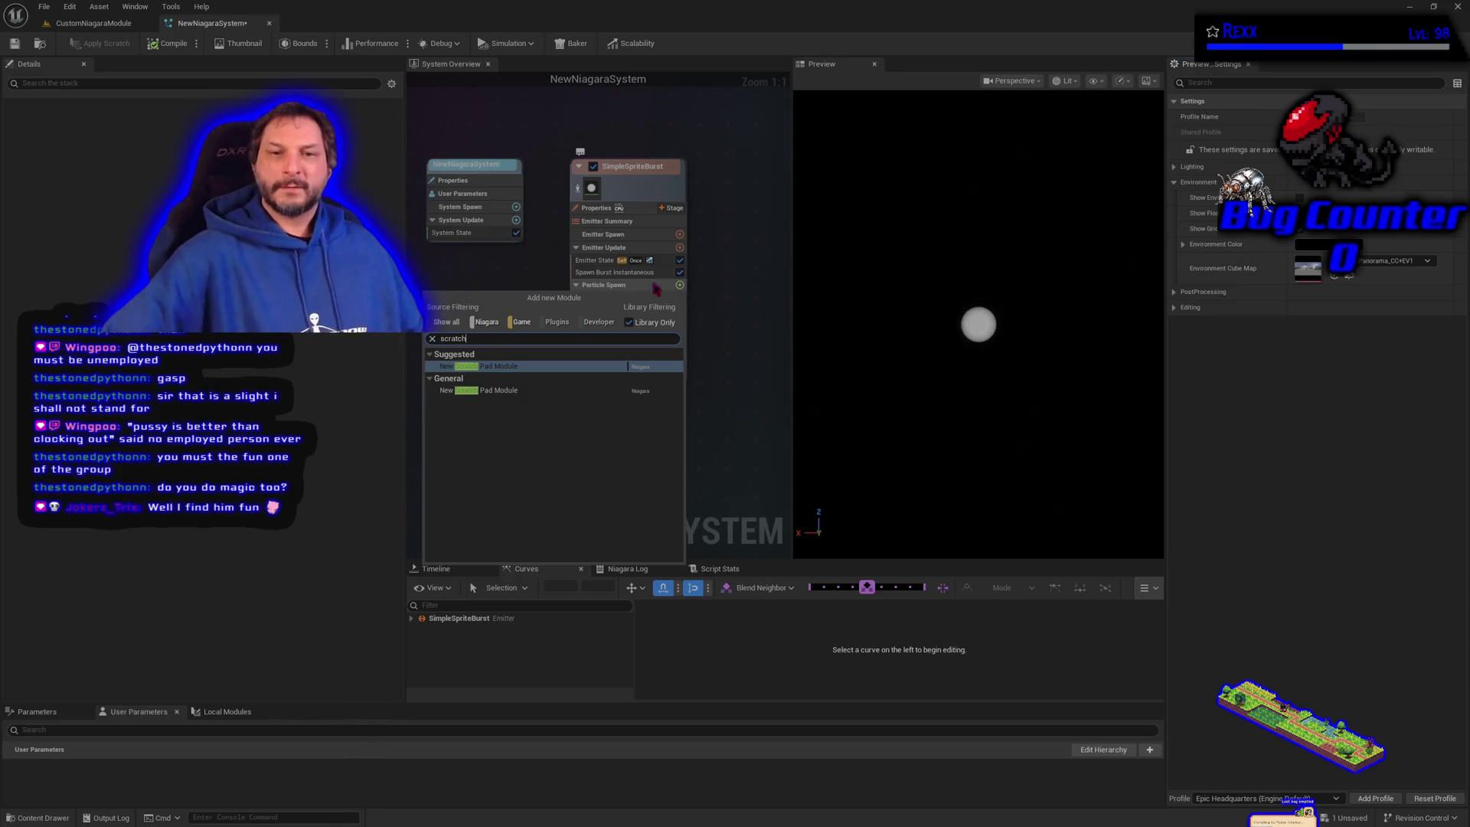
left_click(490, 390)
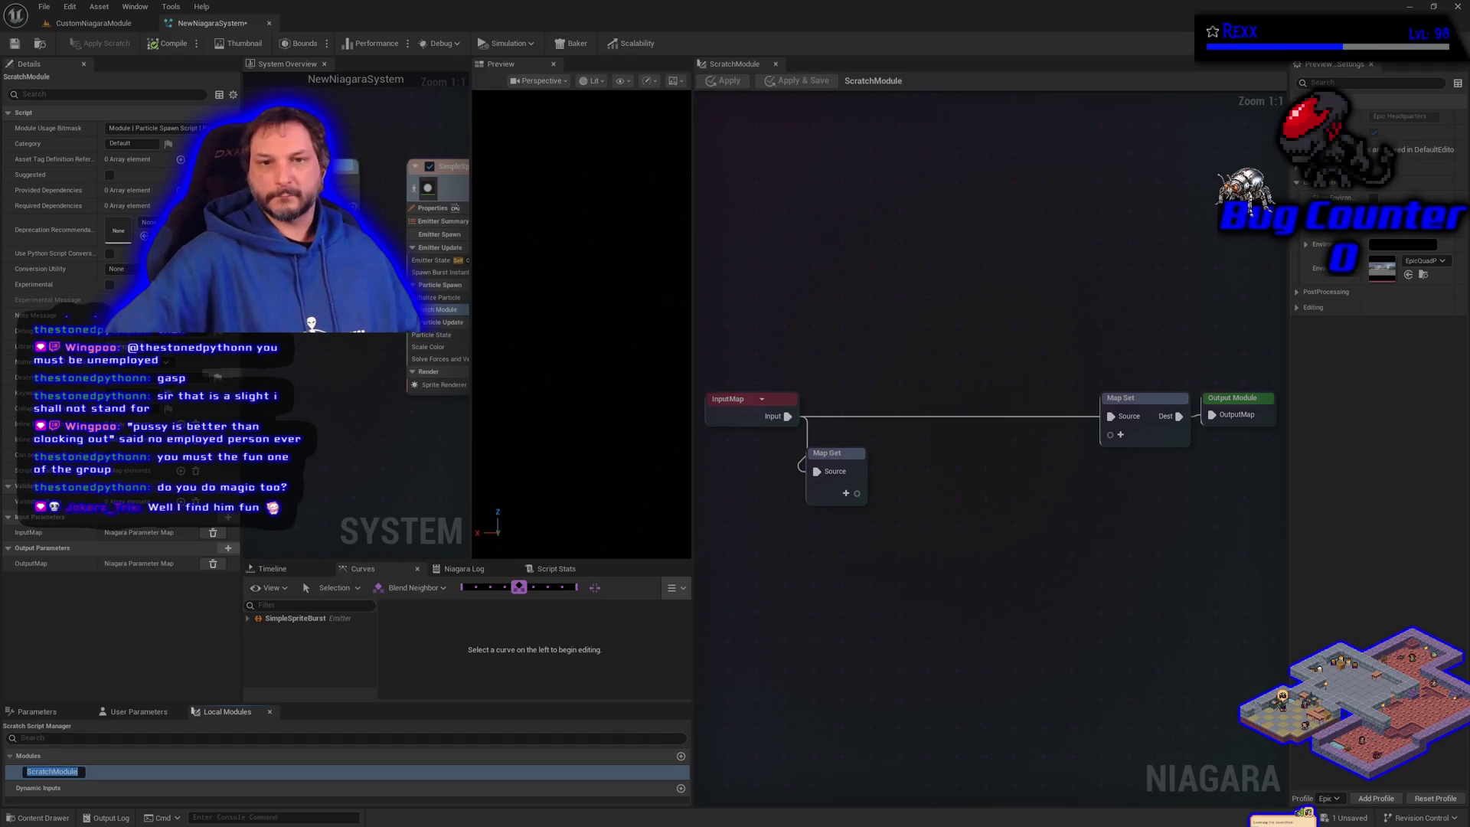
Step: Drag the splitter right to widen the System Overview beside a narrower Preview
left_click_drag(471, 318, 563, 318)
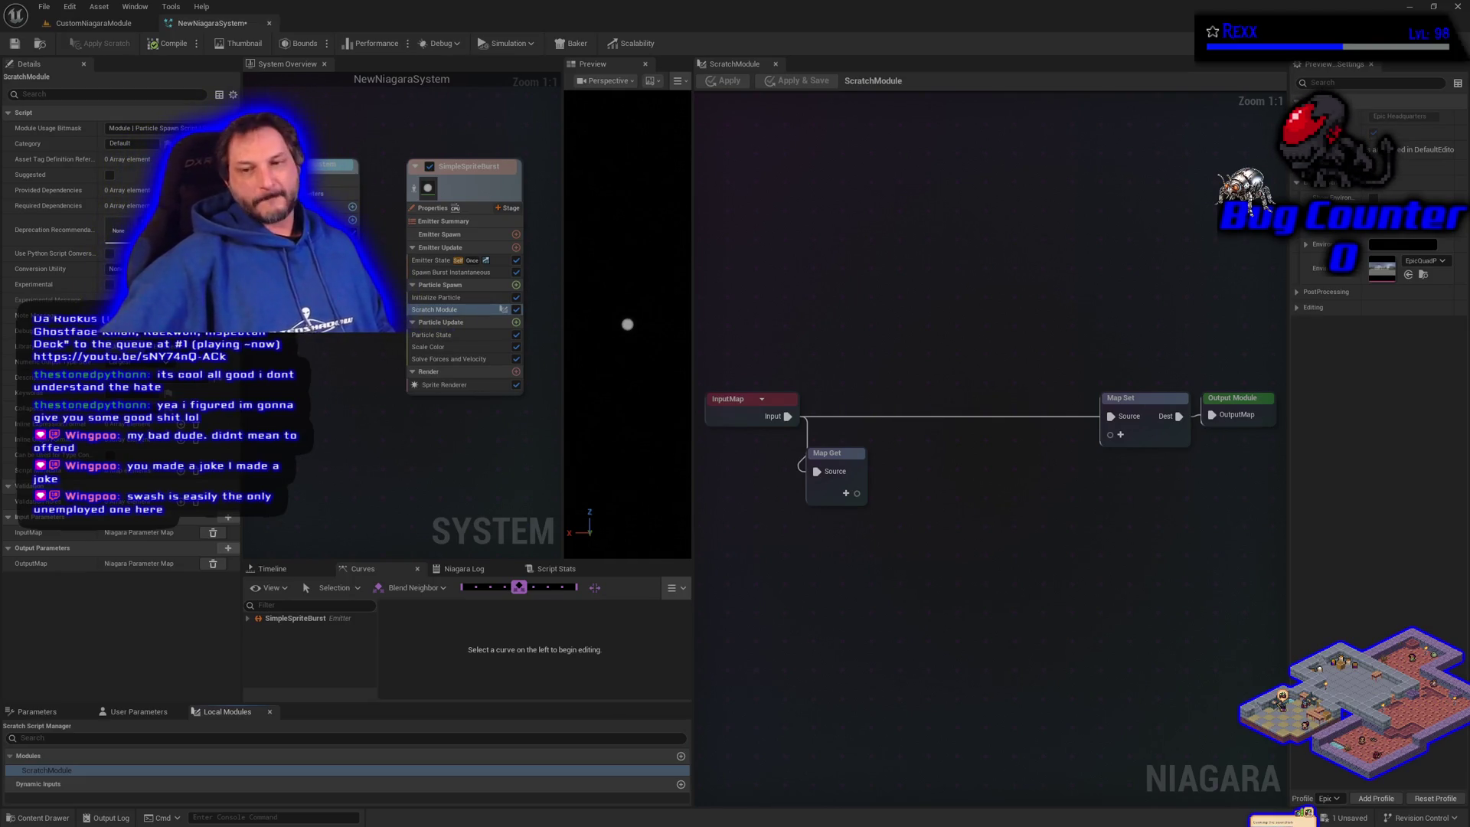
Step: Move the Map Get node up near the InputMap wire, then select the SimpleSpriteBurst emitter
mouse_move(691, 322)
left_mouse_down()
mouse_move(719, 322)
mouse_move(699, 322)
left_mouse_up()
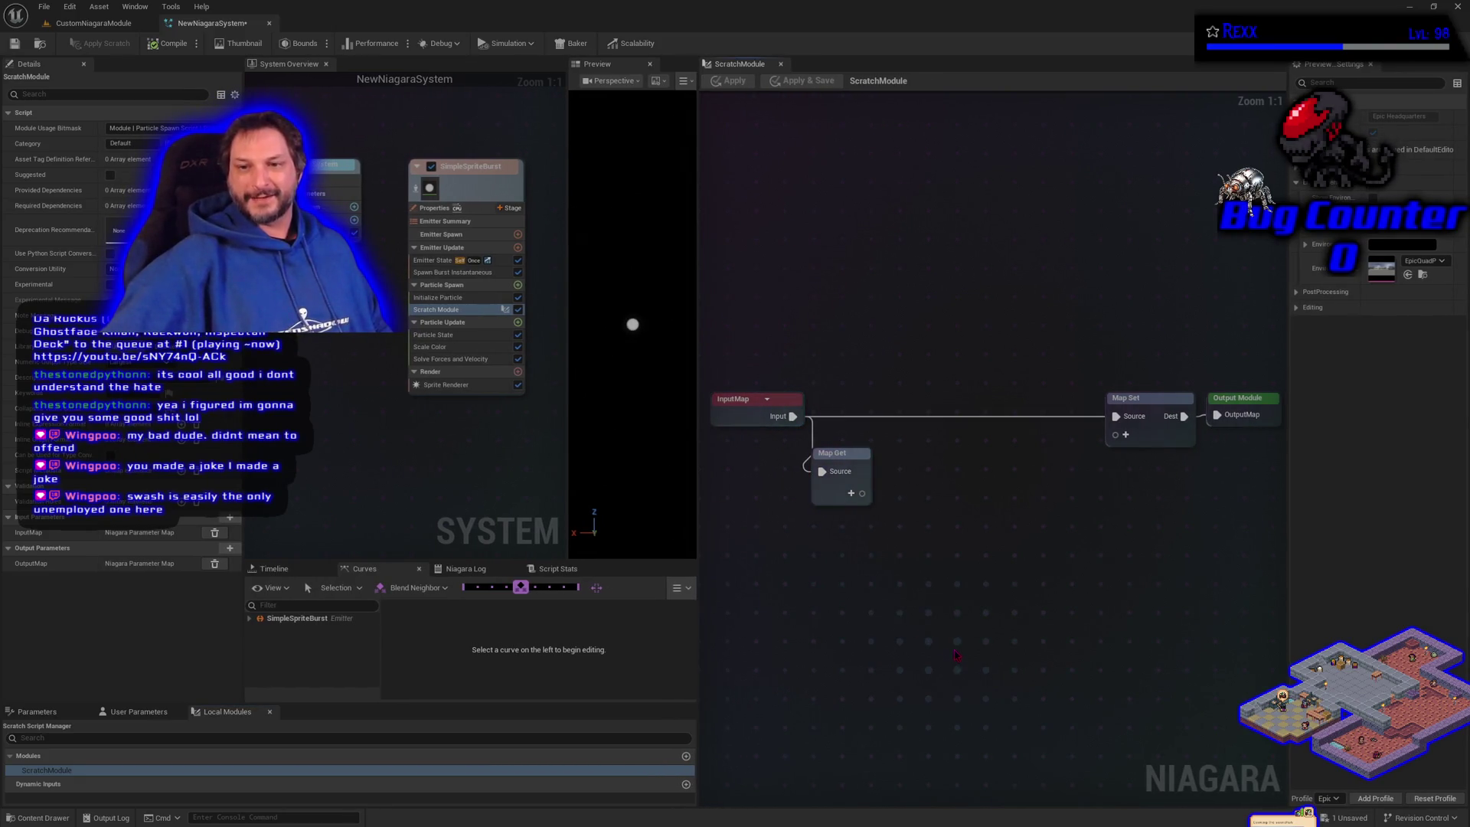
left_click_drag(838, 479, 855, 468)
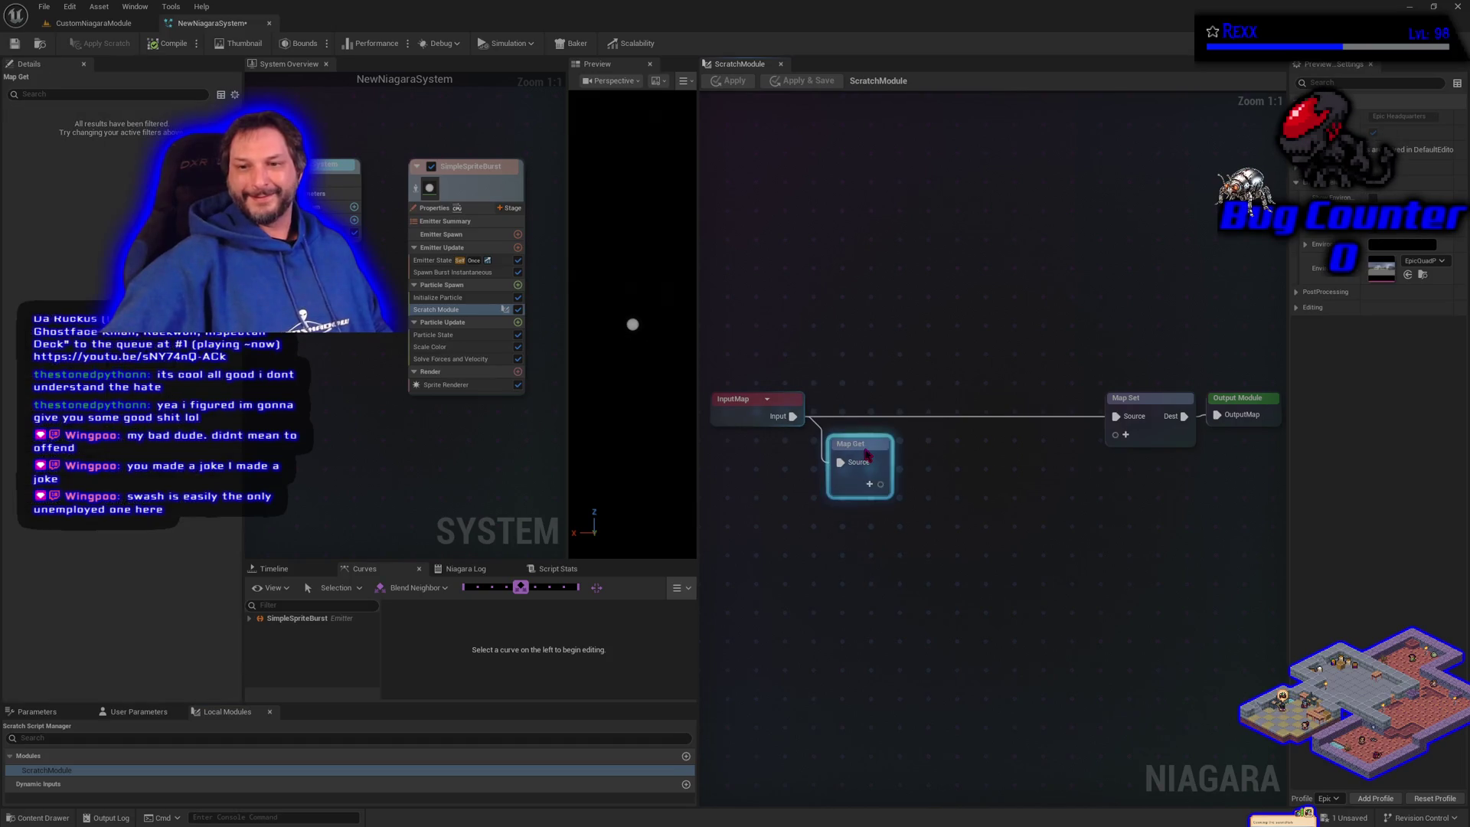
left_click(849, 550)
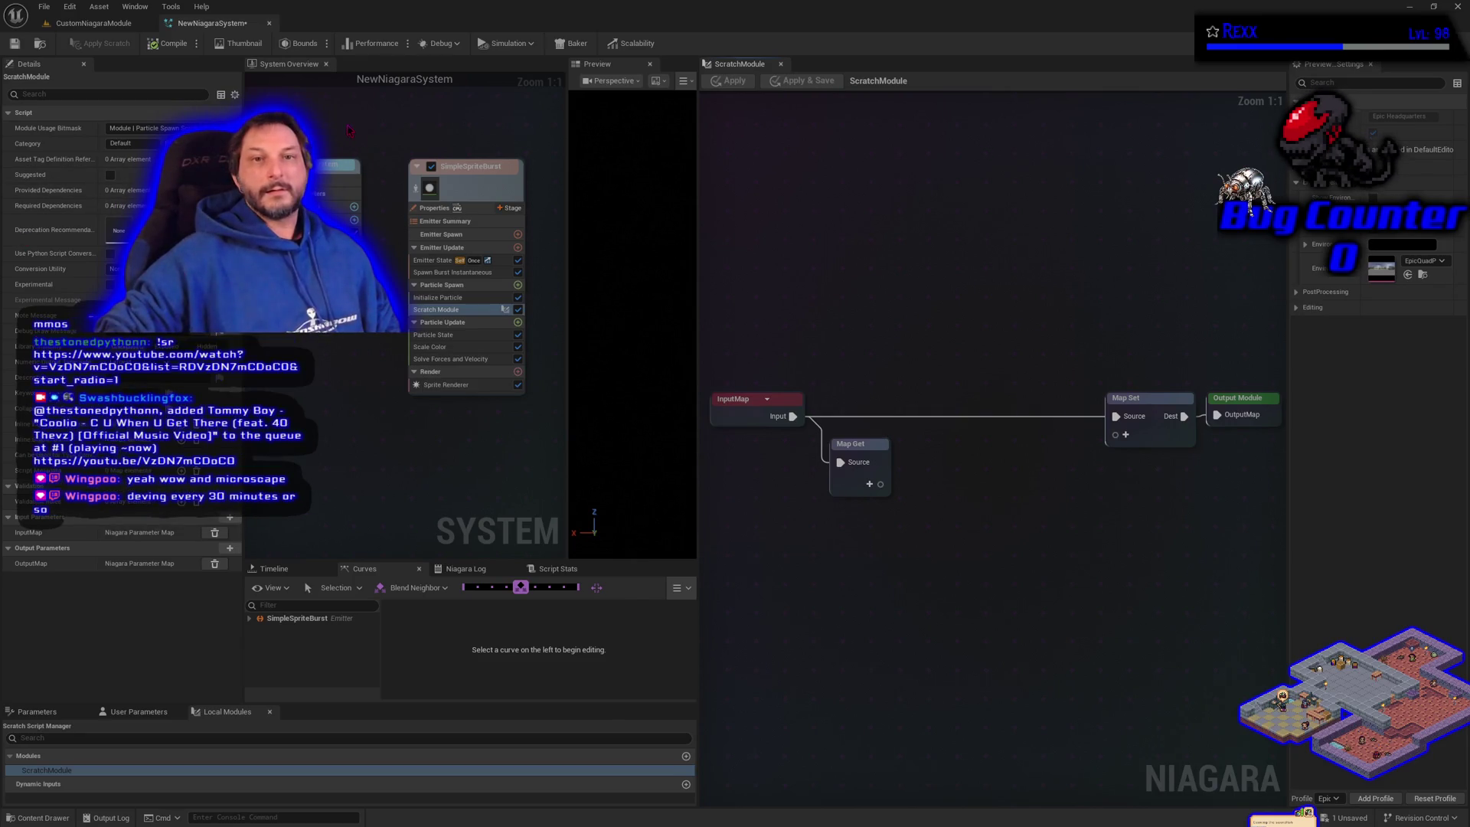
left_click(300, 66)
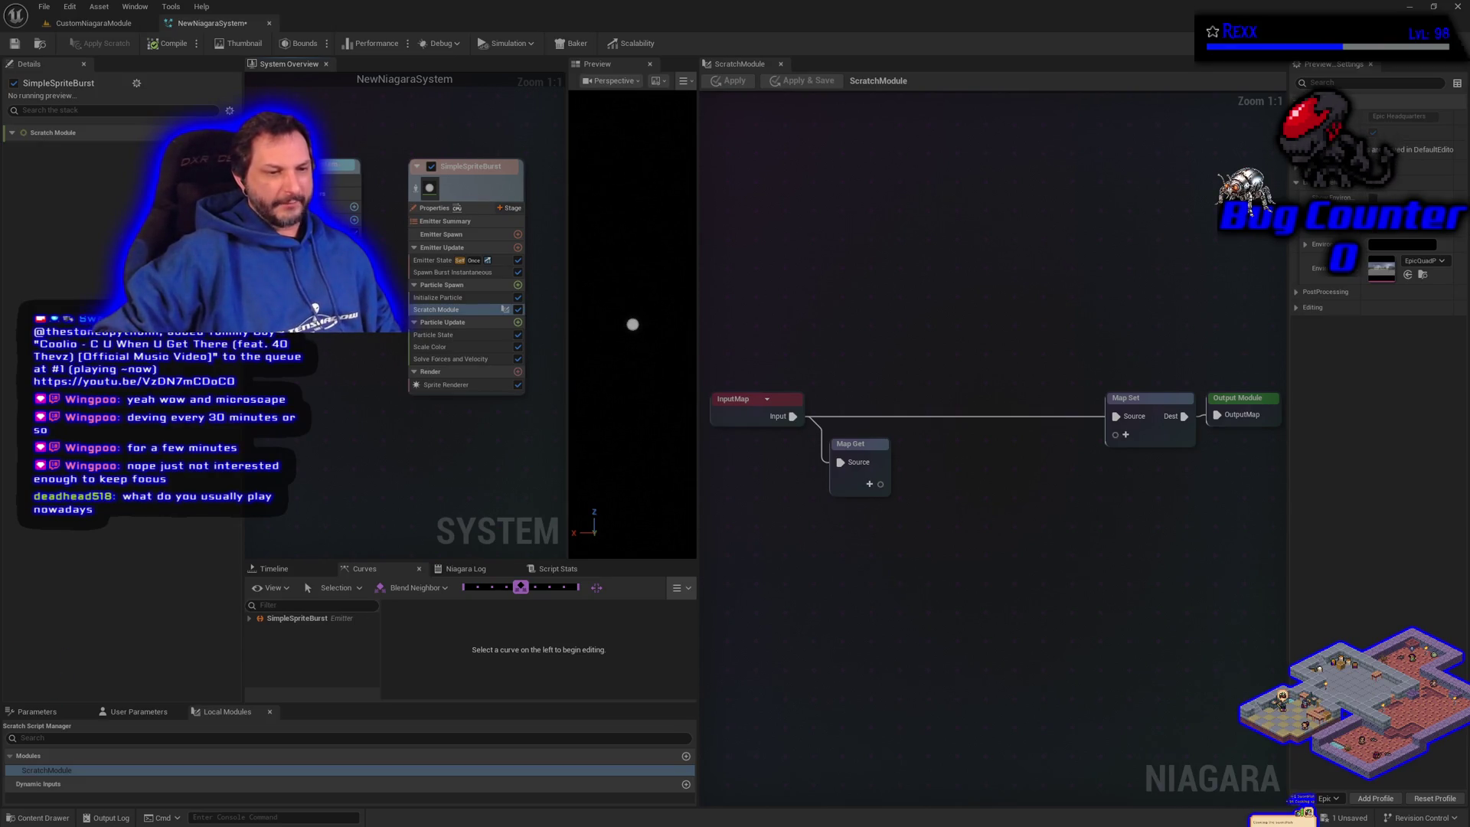
Step: Switch from the editor to Steam's Field of Heroes store page and leave the store
key("alt+Tab")
left_click(61, 27)
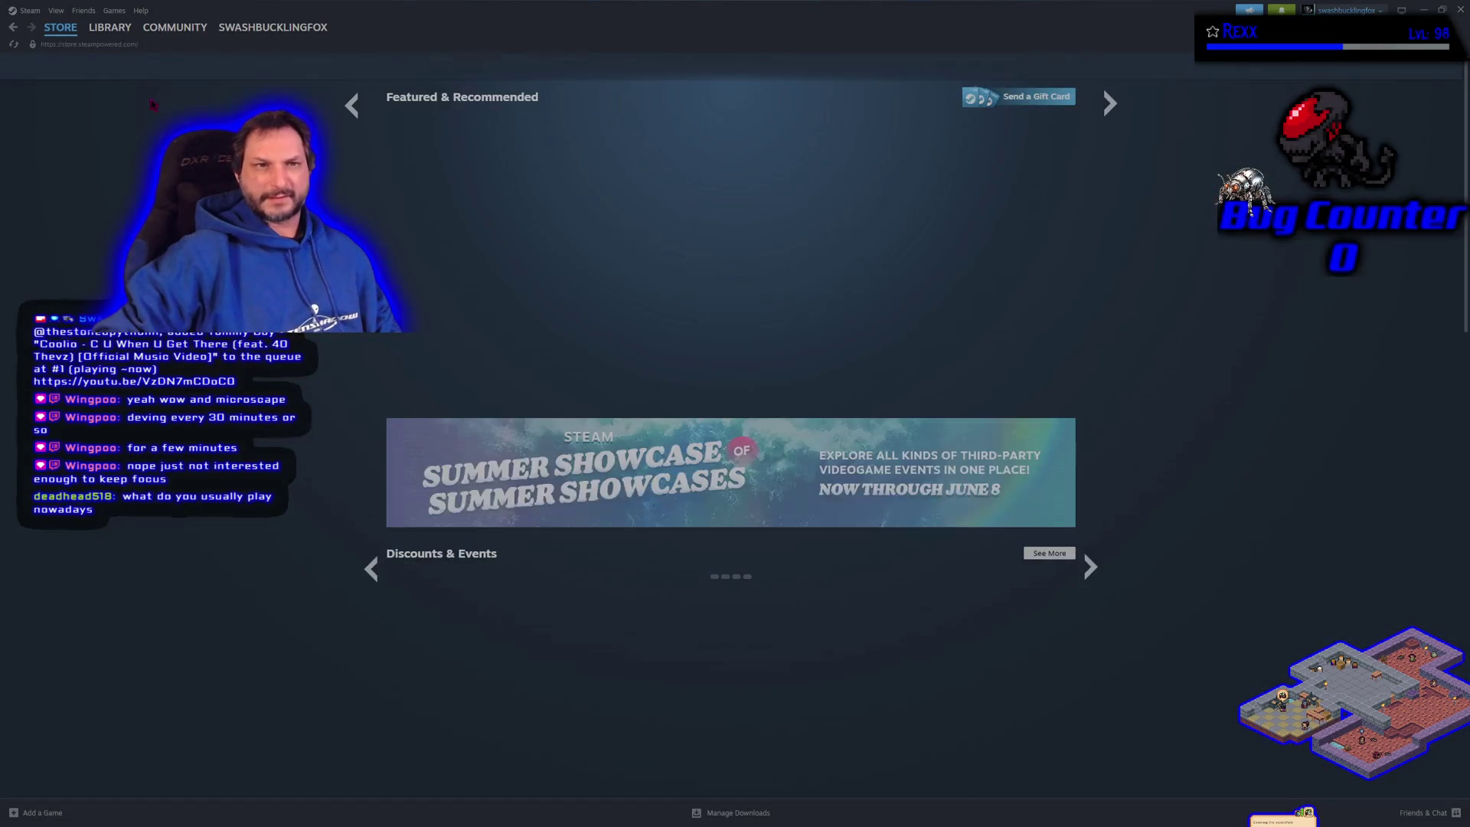
Step: Open the Steam library and turn off the ready-to-play filter to list all 277 games
left_click(109, 27)
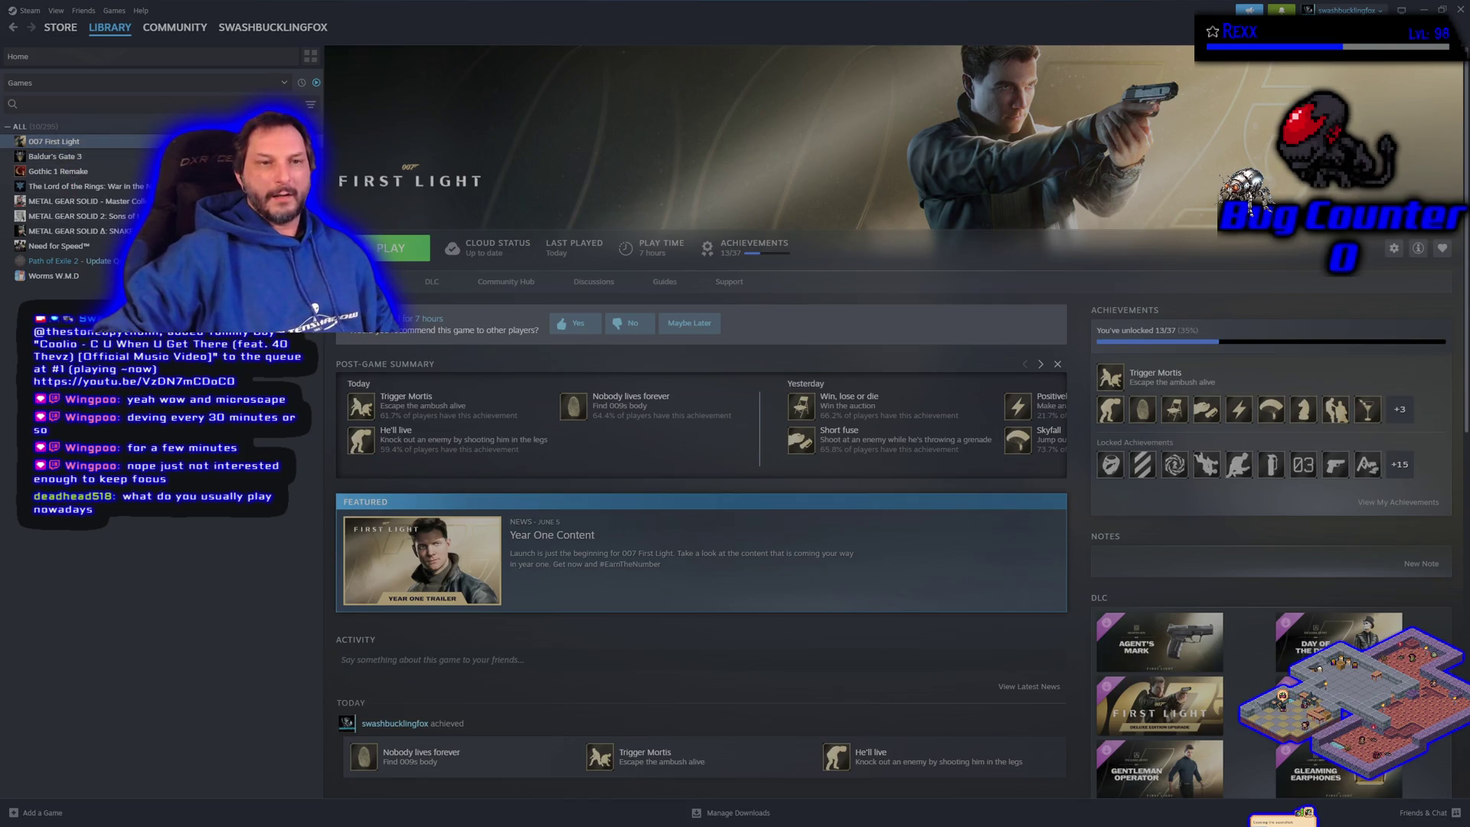
left_click(316, 82)
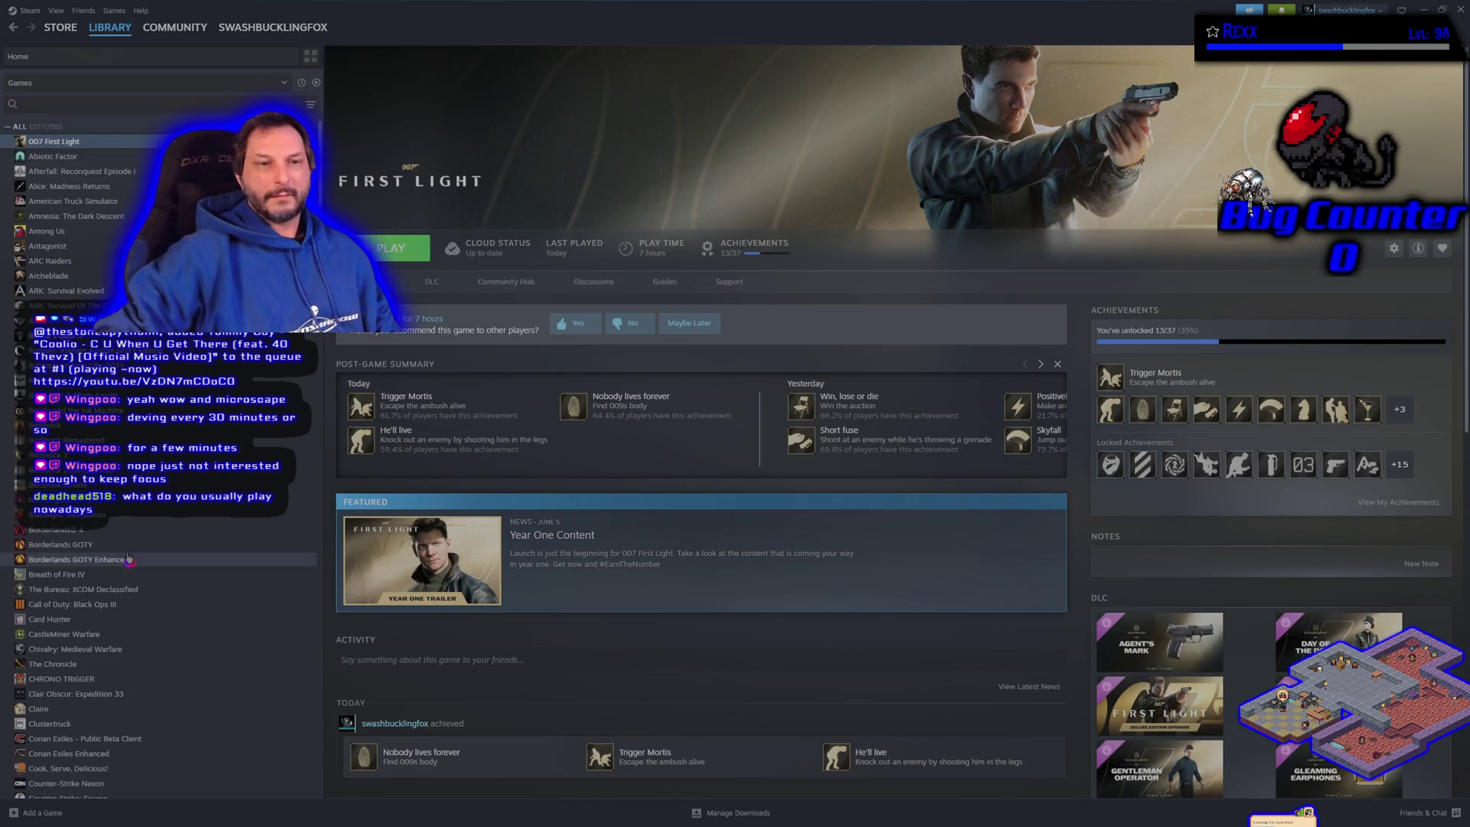
scroll(128, 558, "down", 5)
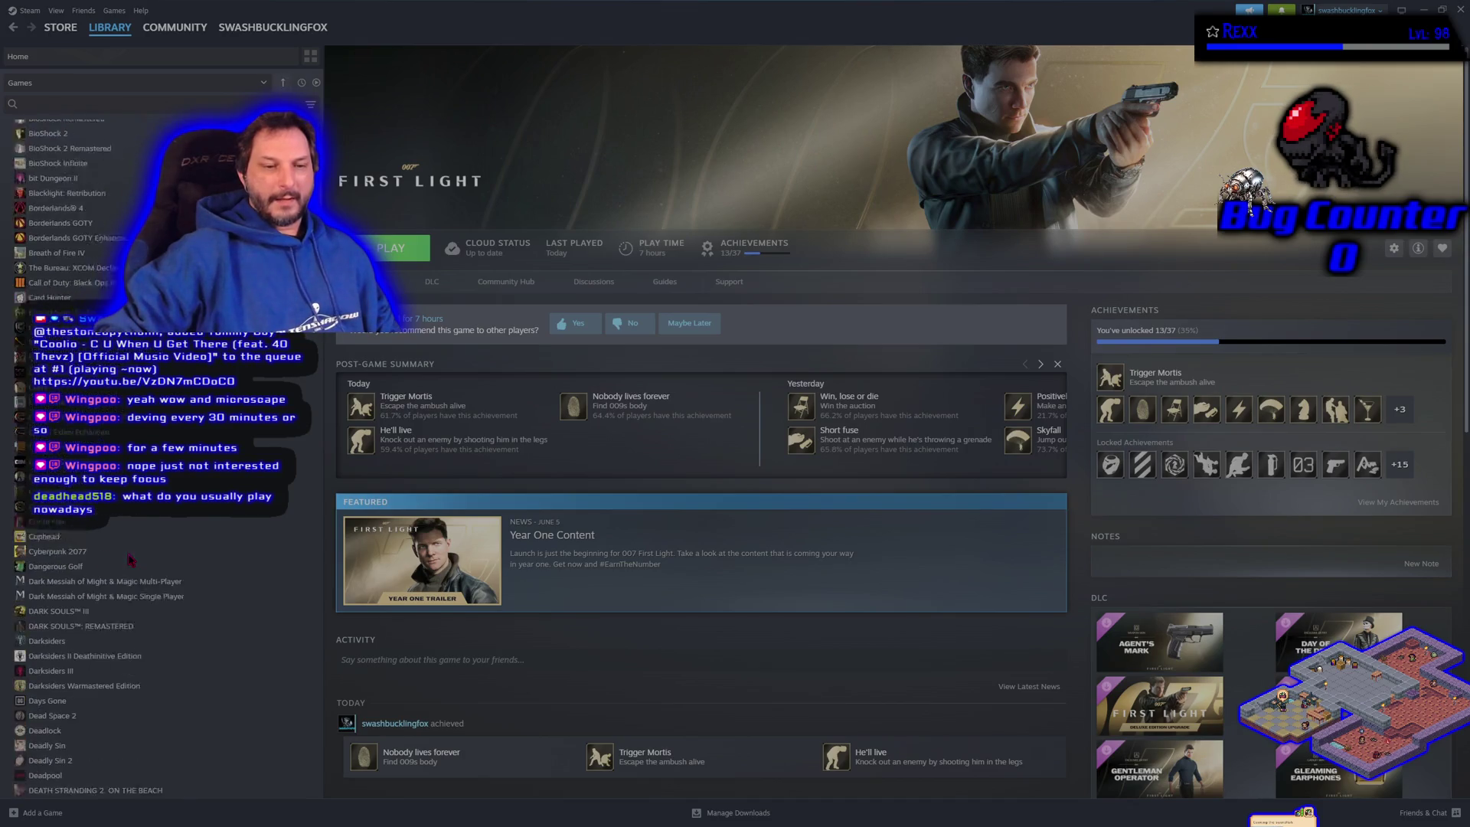
scroll(130, 558, "down", 1)
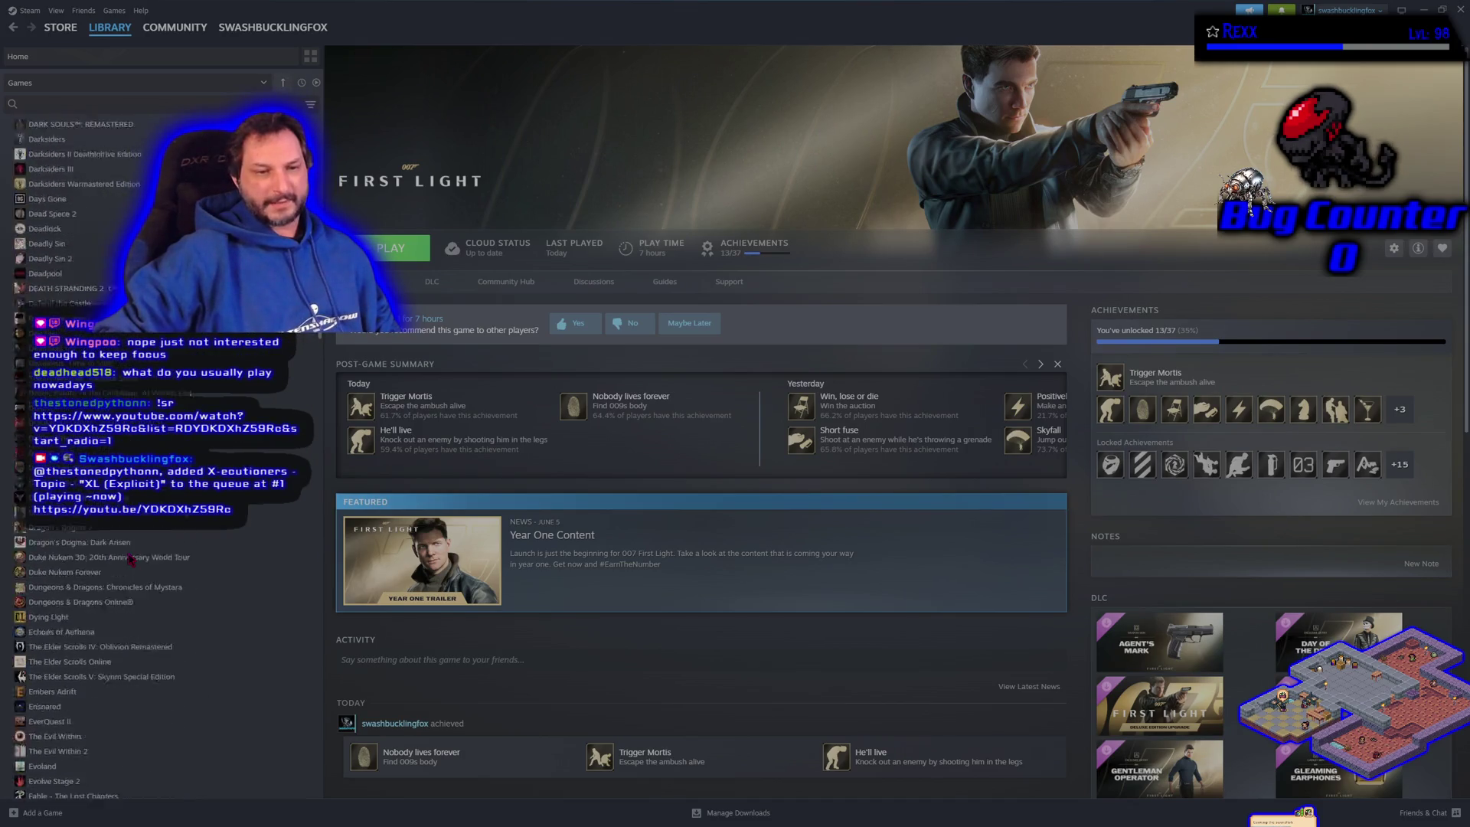
scroll(131, 555, "up", 6)
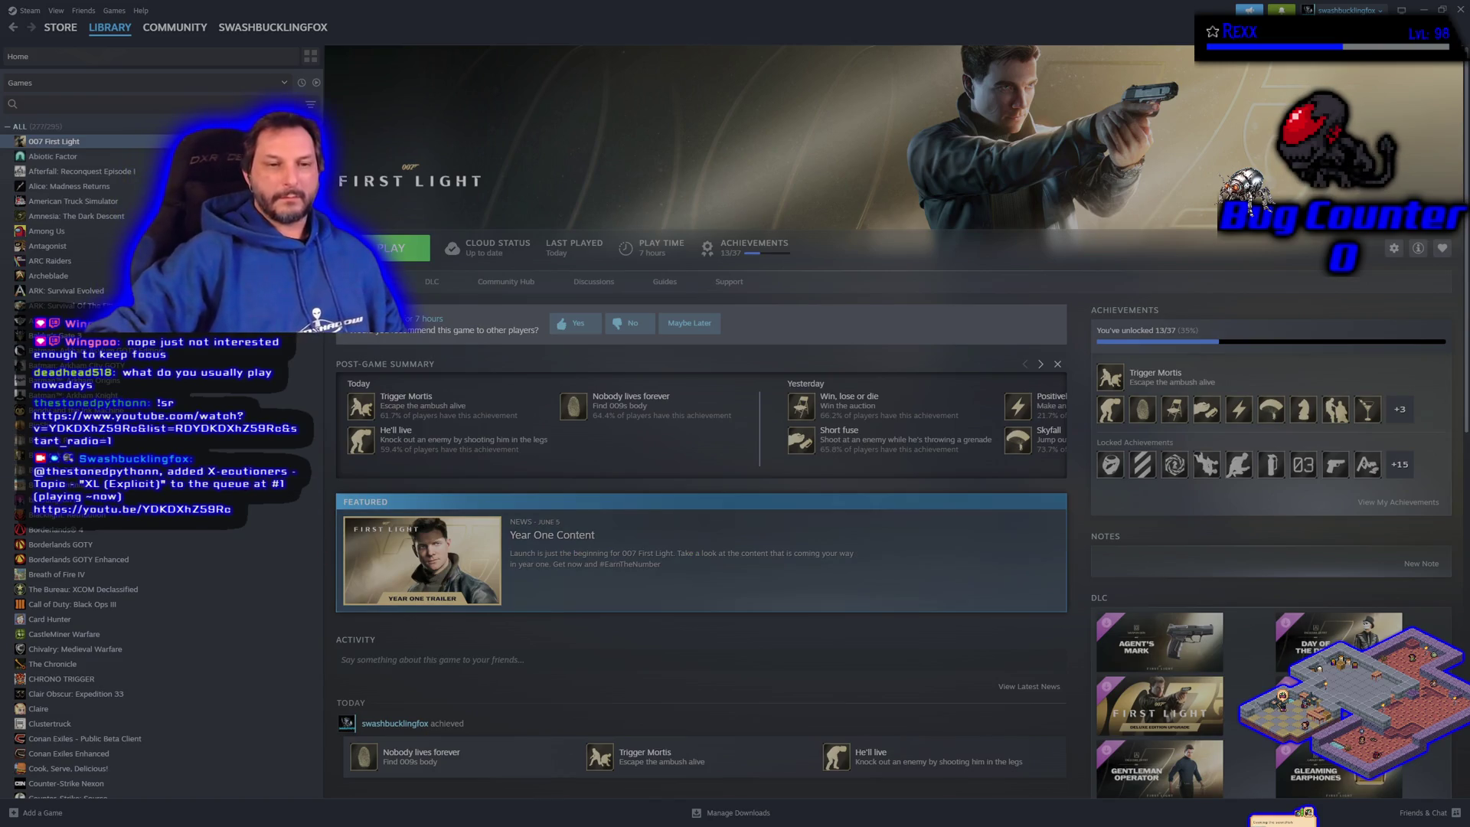
scroll(76, 459, "down", 4)
scroll(76, 613, "down", 7)
Step: Return the game list to the top and filter it to the ten ready-to-play games
left_click(282, 82)
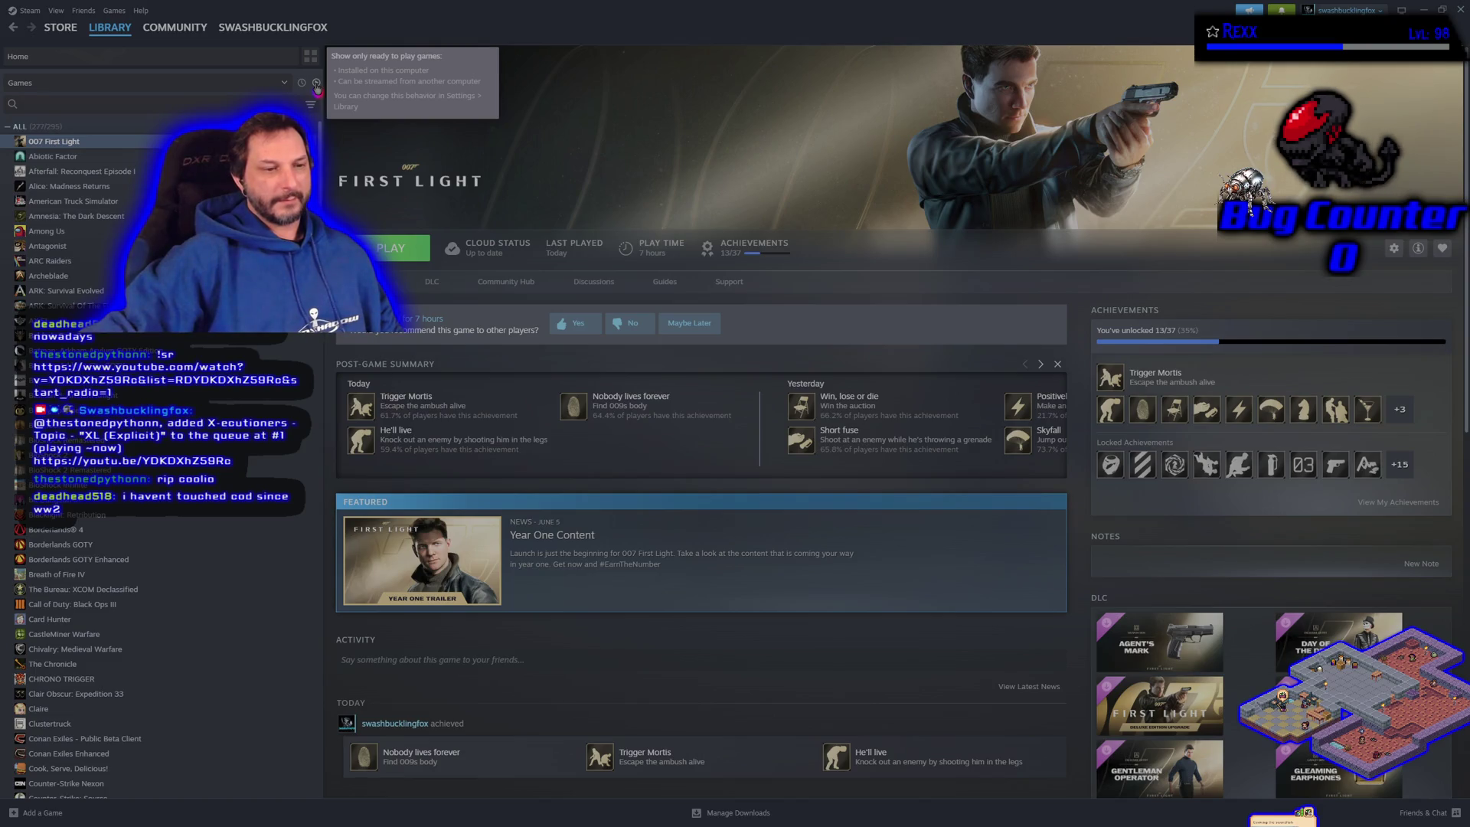
left_click(316, 82)
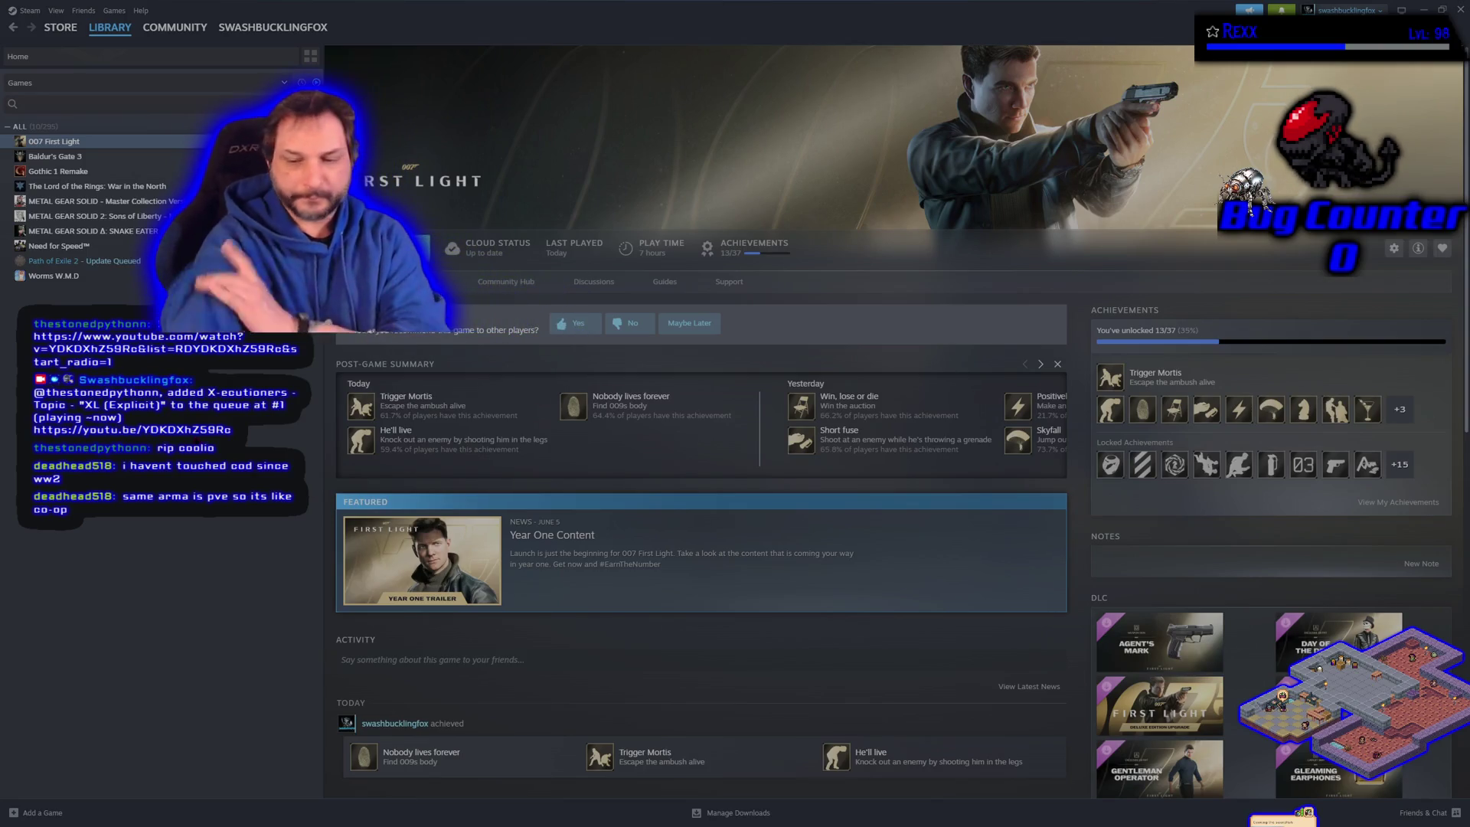
Step: View Baldur's Gate 3 with all games listed, then minimize Steam back to the Niagara editor
left_click(118, 157)
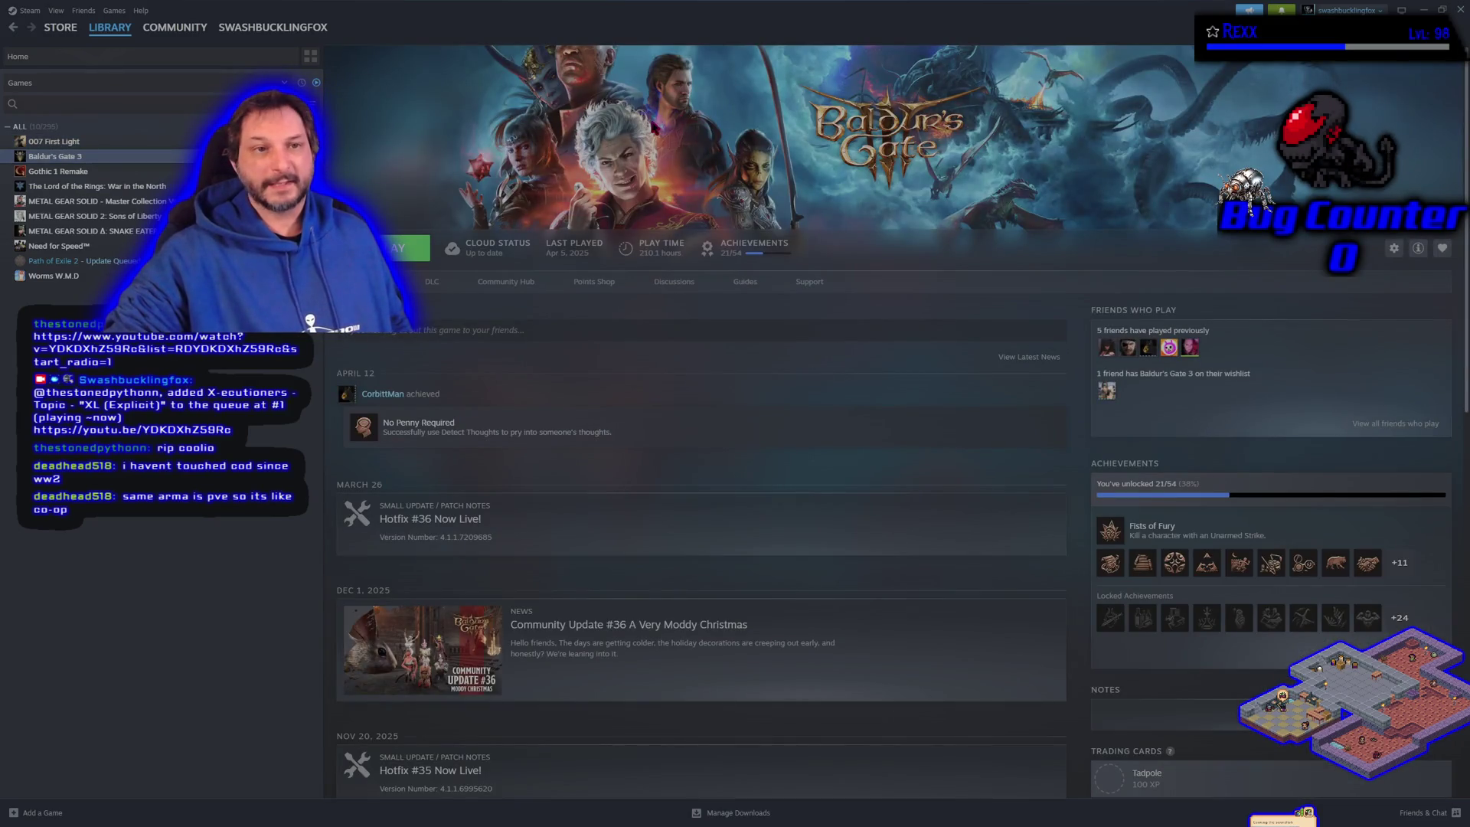
left_click(318, 83)
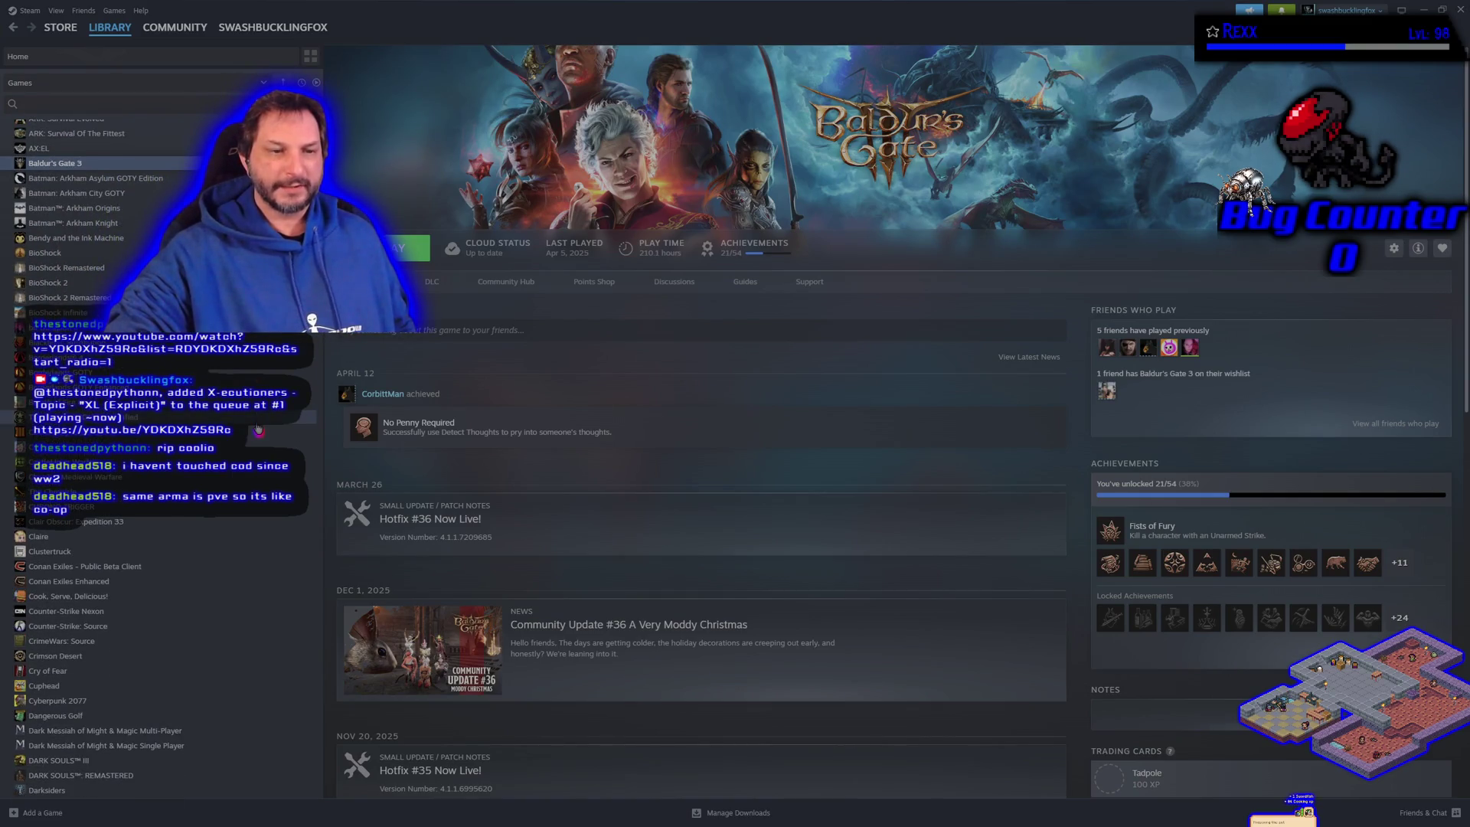
scroll(258, 429, "down", 5)
scroll(258, 428, "up", 8)
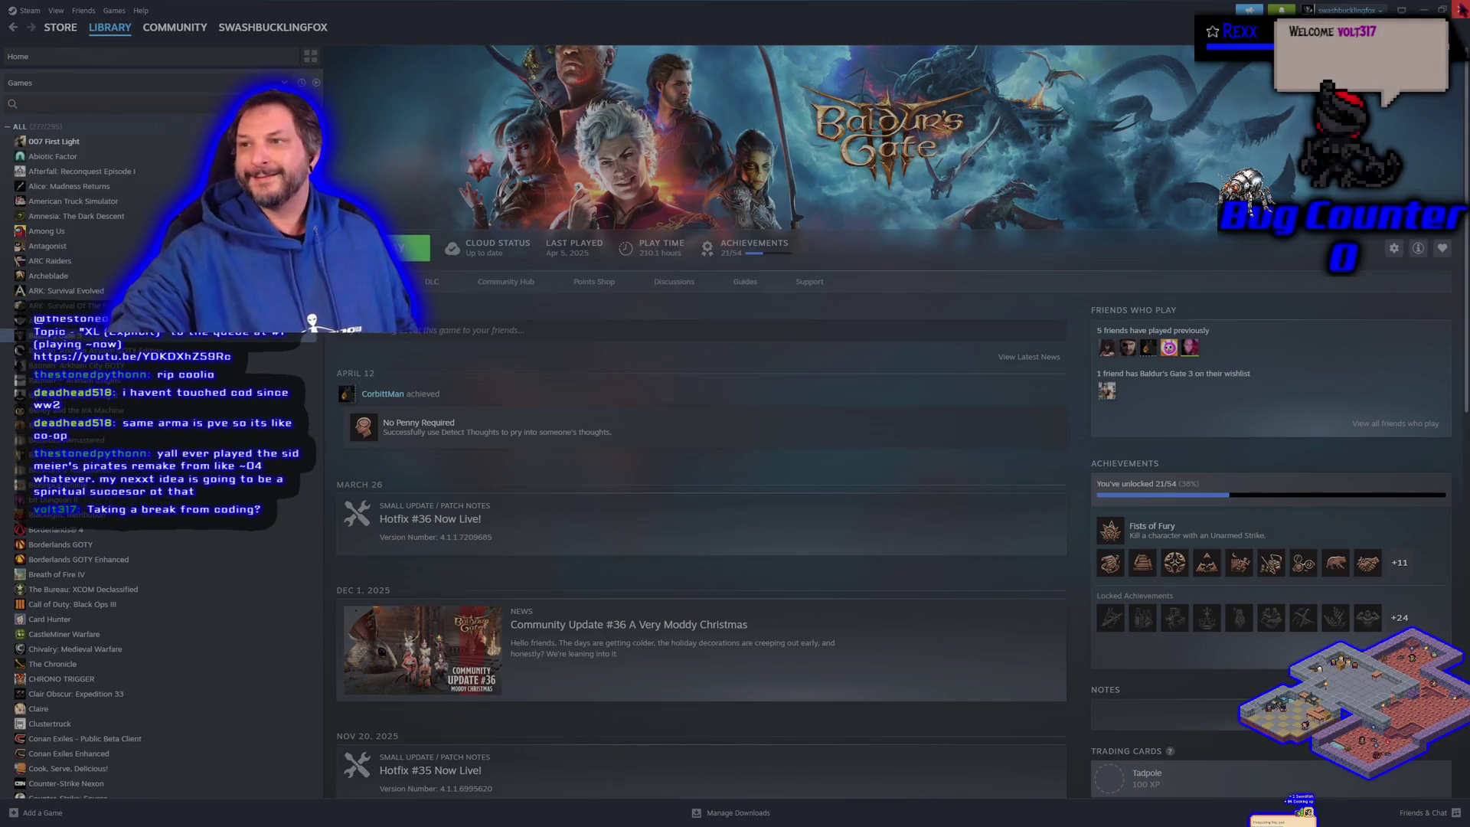
left_click(1460, 10)
left_click(919, 215)
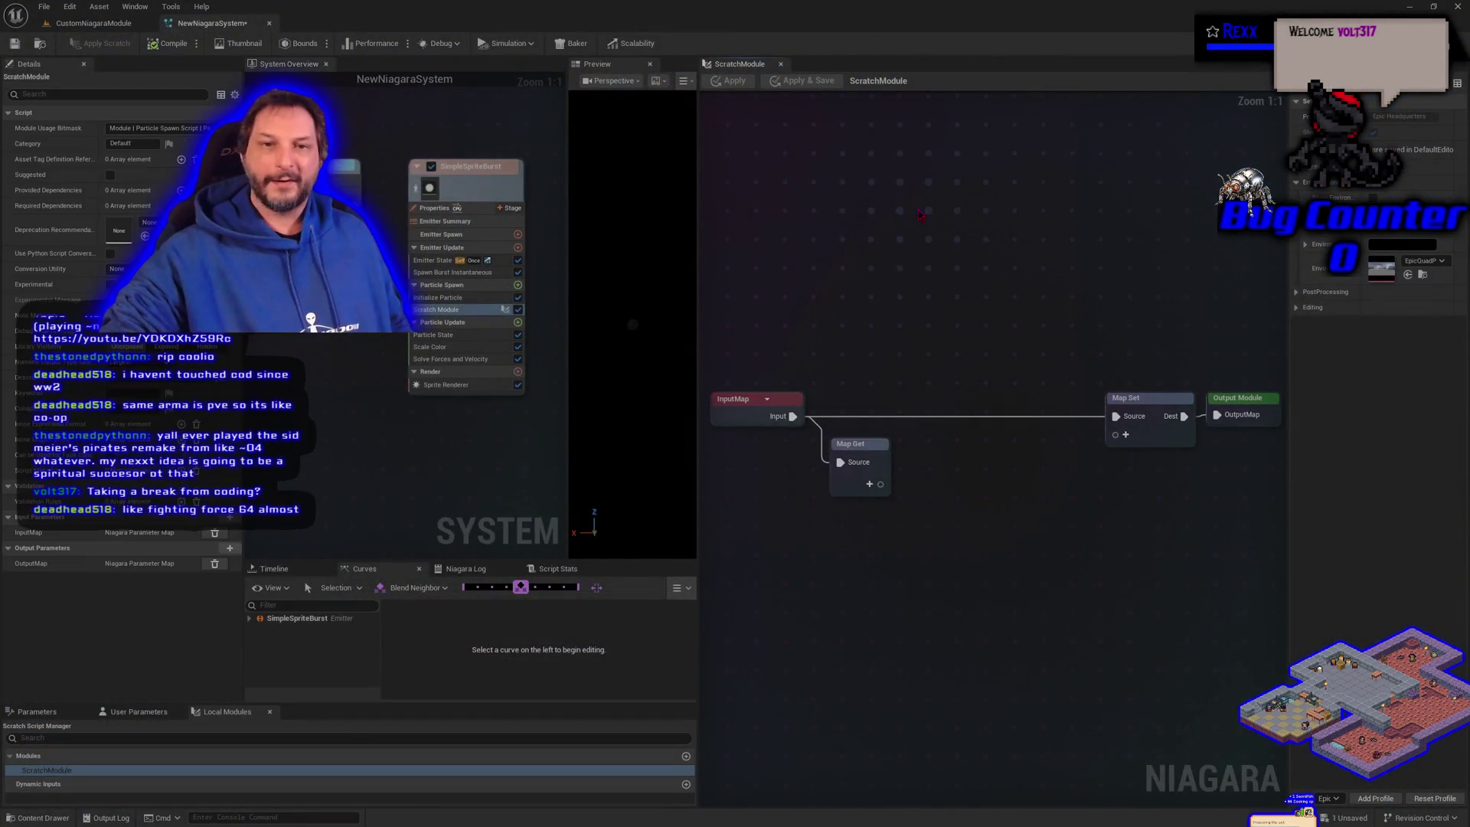
Step: Select the Scratch Module entry in the SimpleSpriteBurst emitter stack
left_click(518, 437)
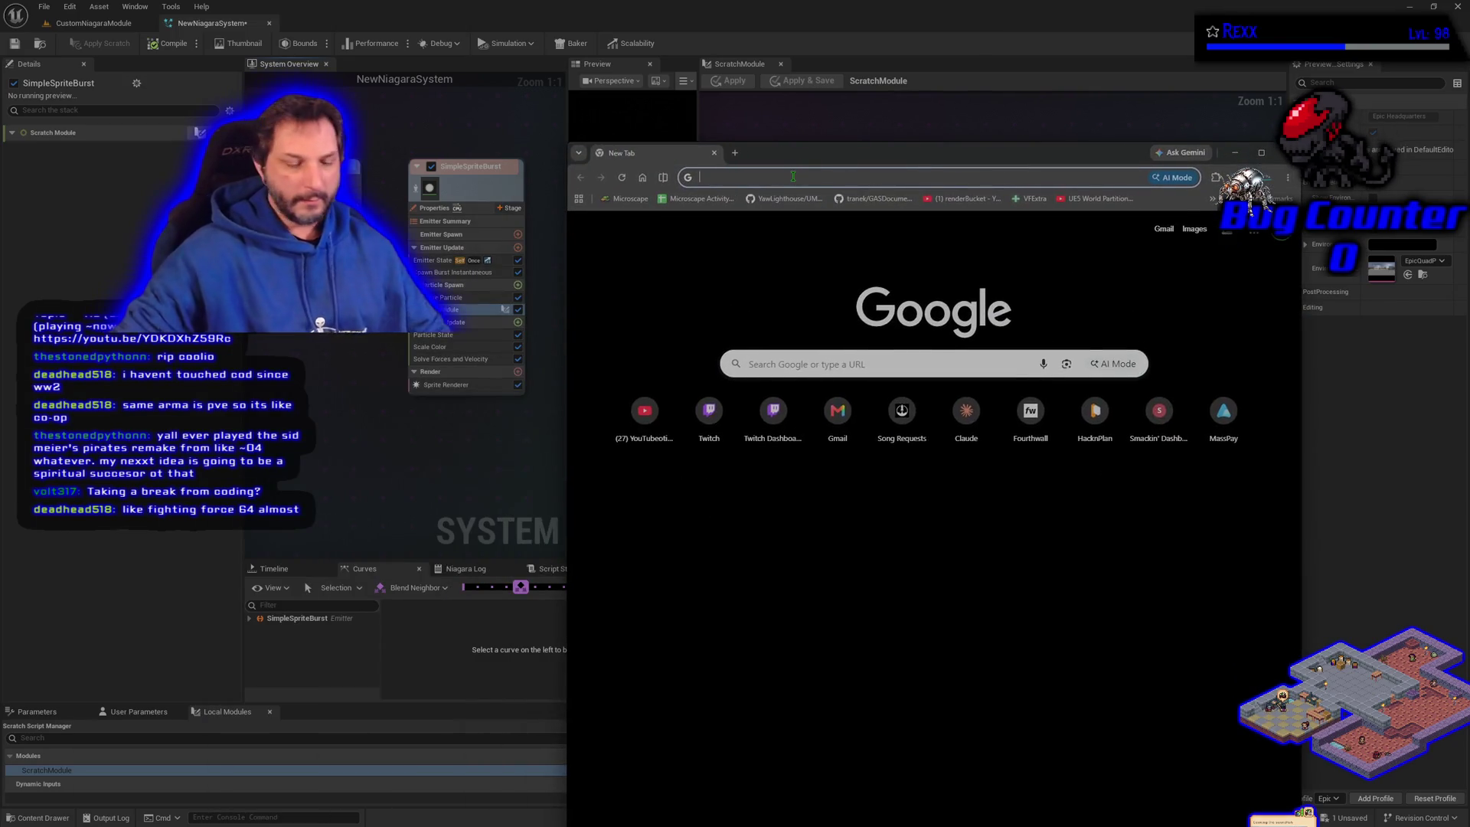
Step: Search Google for 'fighting force' and open its Wikipedia article from the box-art image preview
type("fighting")
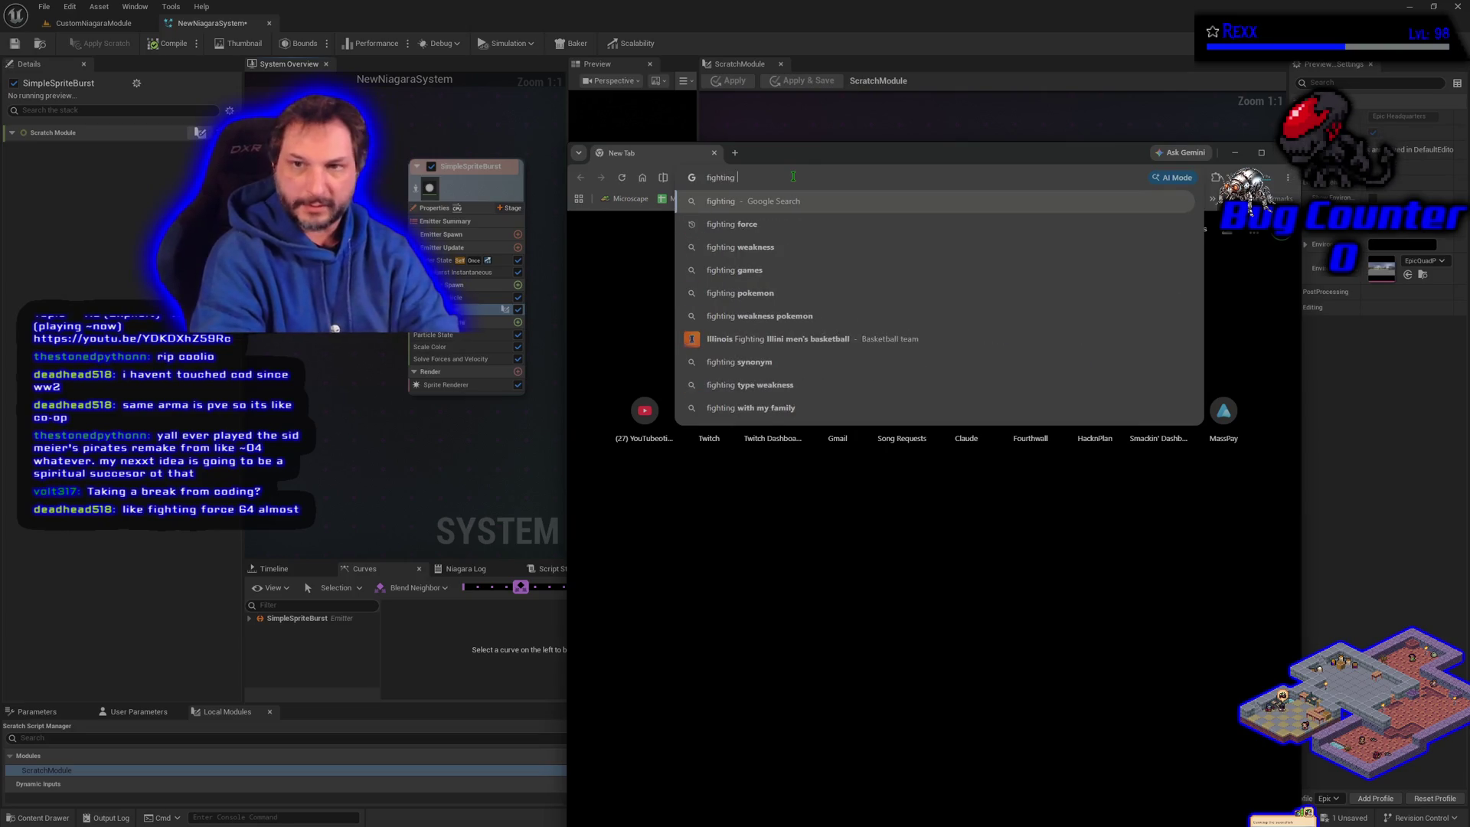
type(" fo")
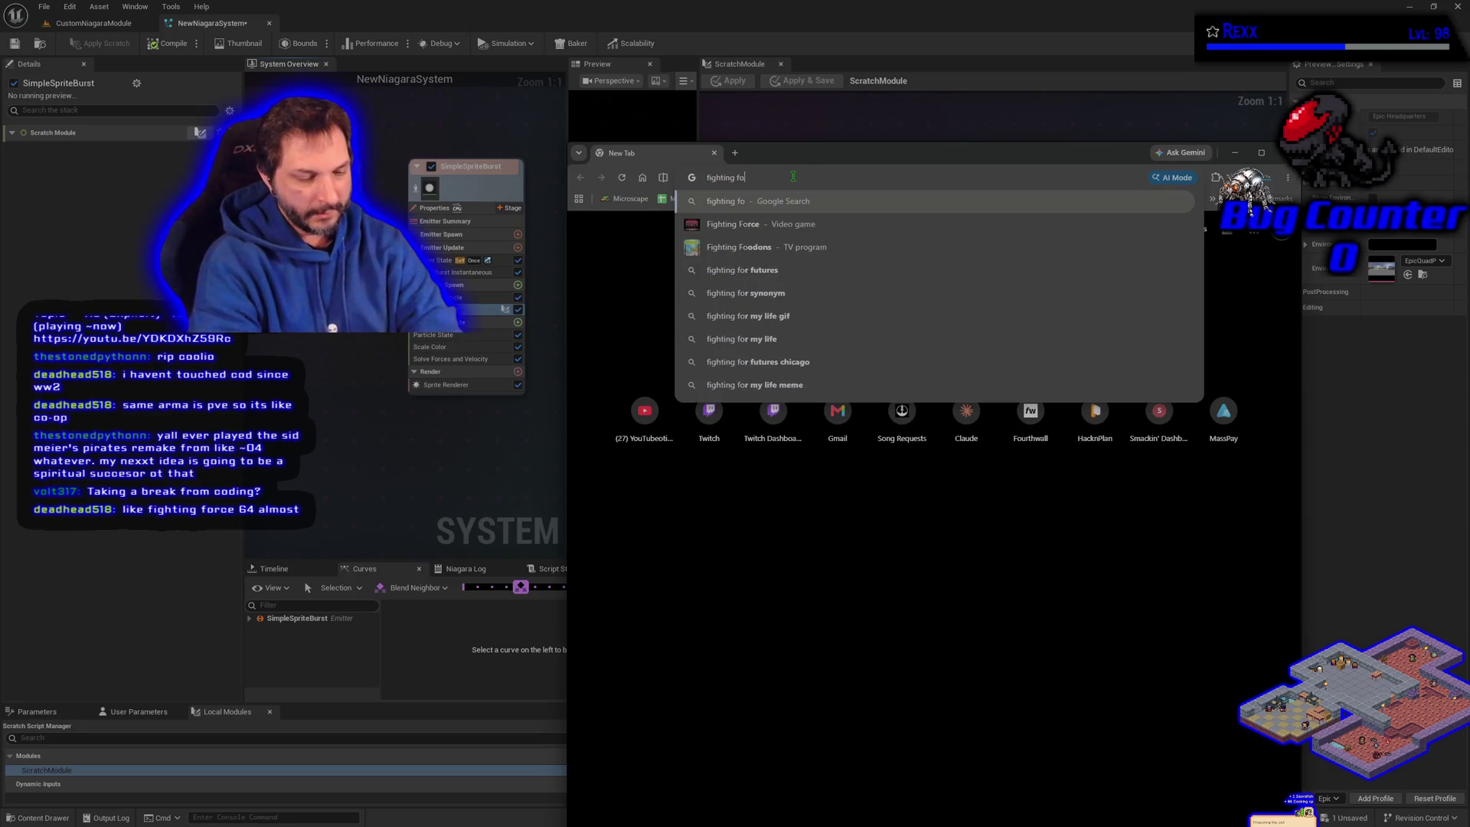
type("rce")
key("Return")
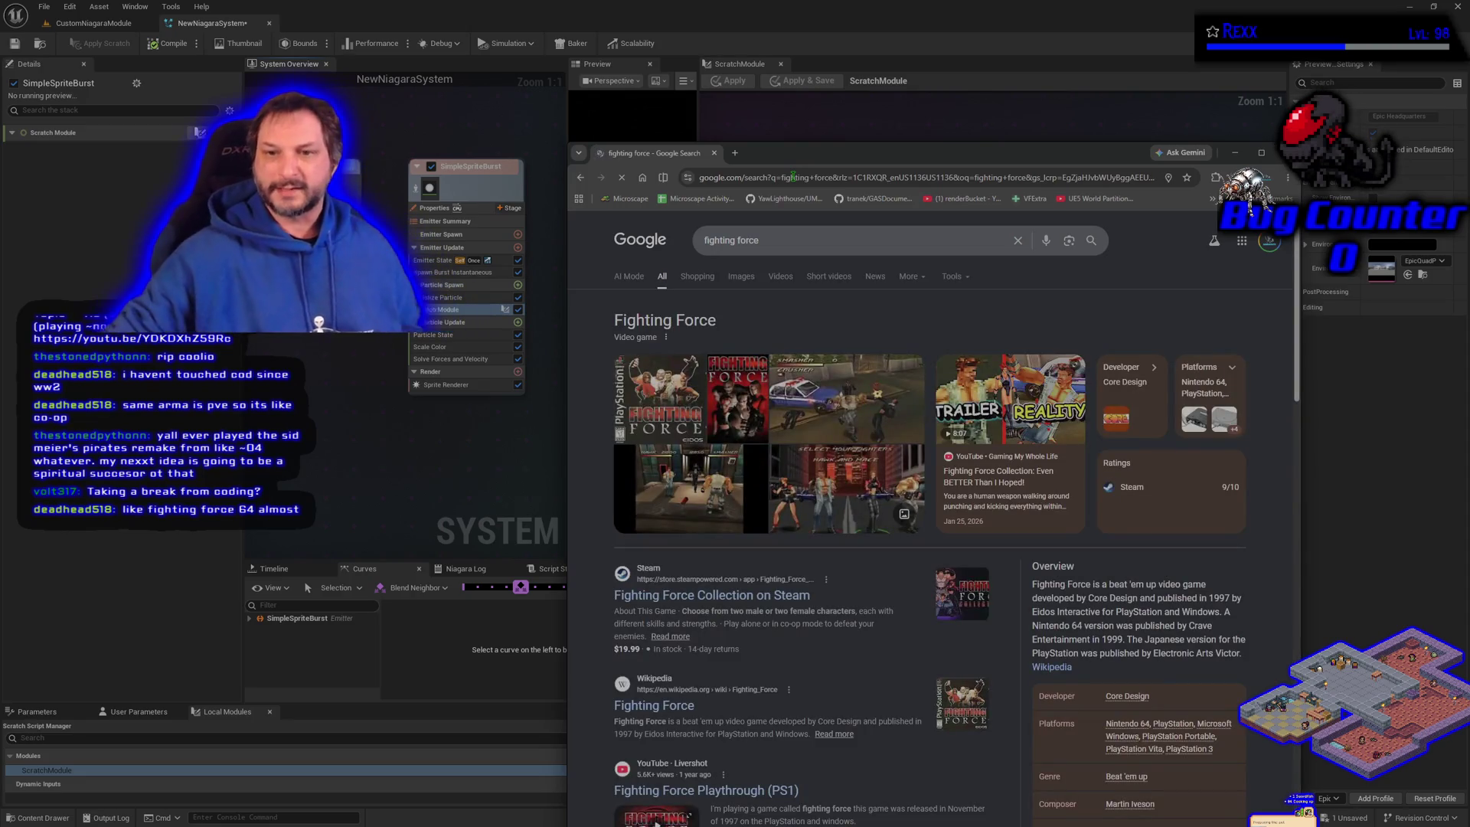
left_click(702, 401)
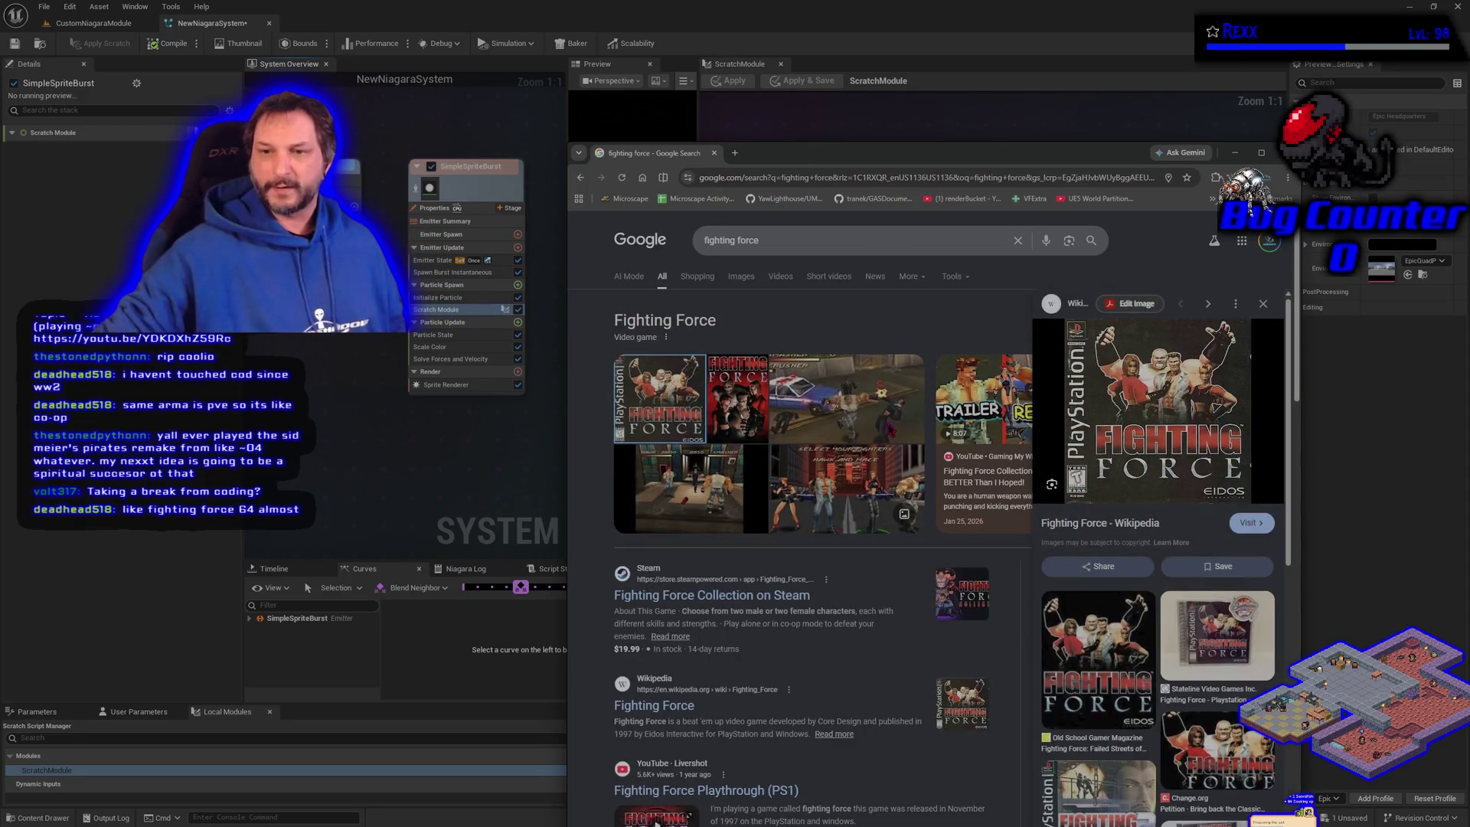
left_click(889, 429)
left_click(1148, 425)
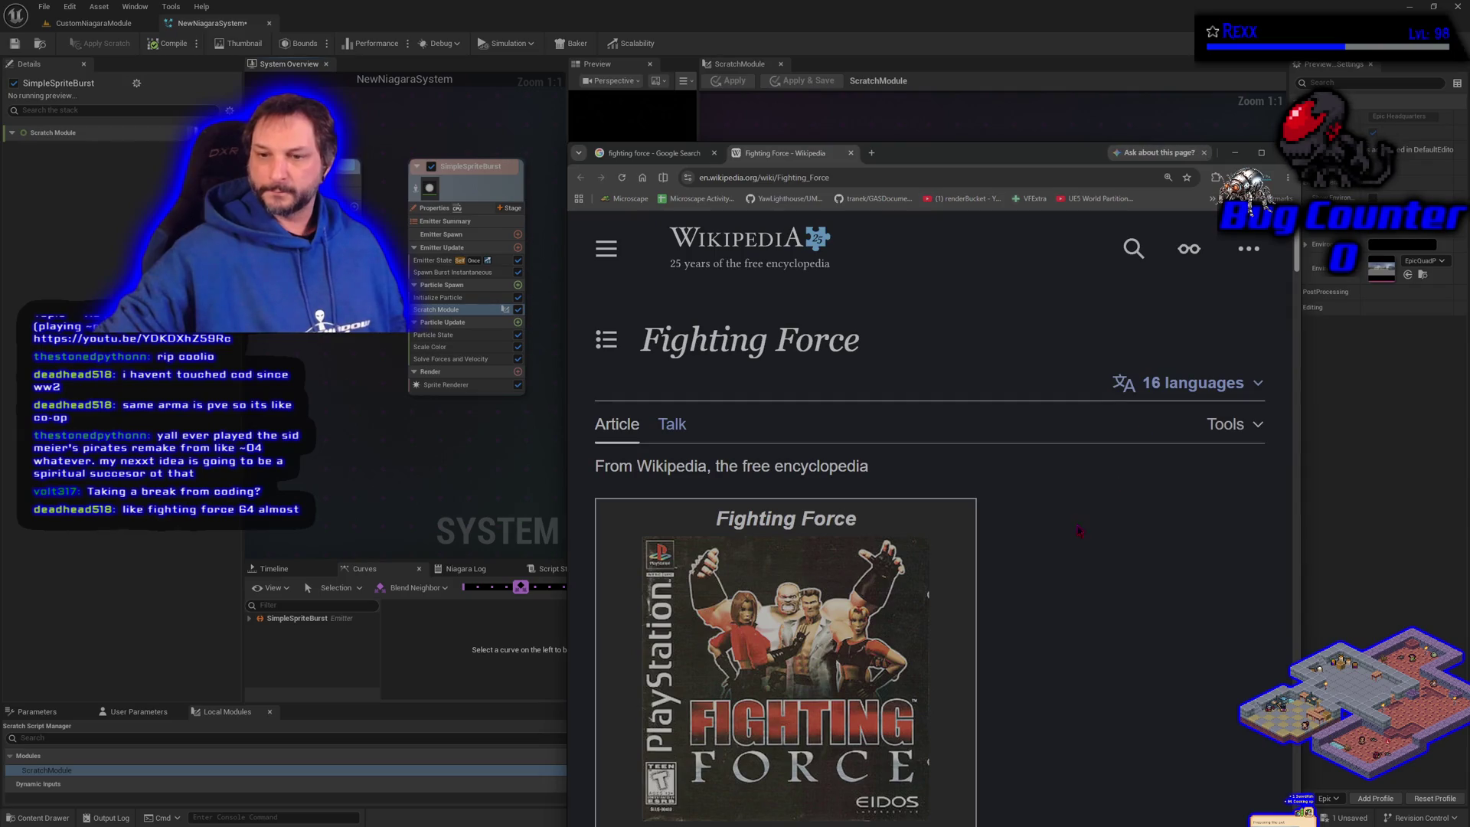
Step: Read through the Fighting Force article, then go back to the Google results to edit the query
scroll(1051, 561, "down", 2)
scroll(1026, 535, "down", 8)
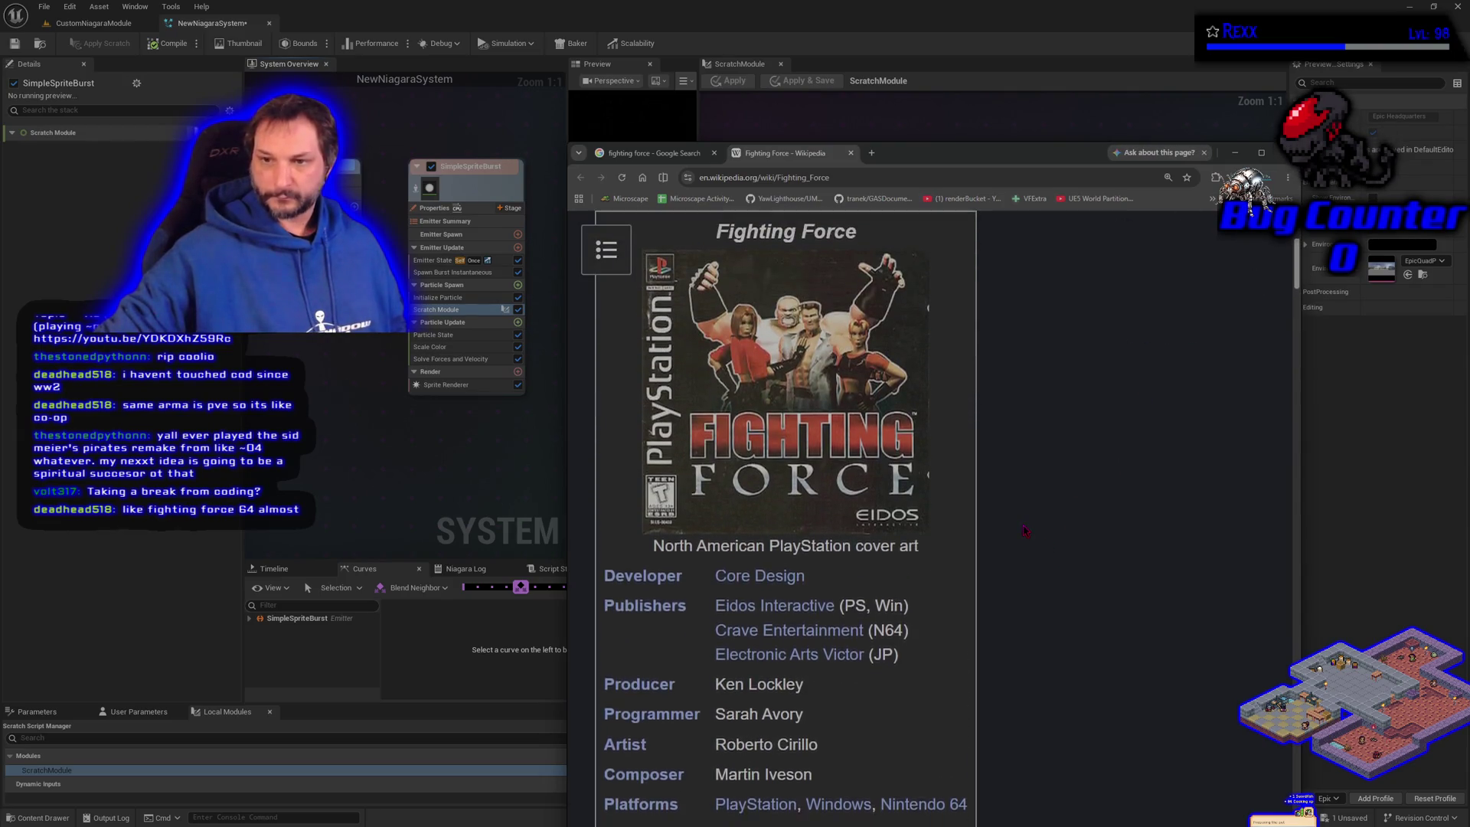
scroll(1005, 525, "down", 6)
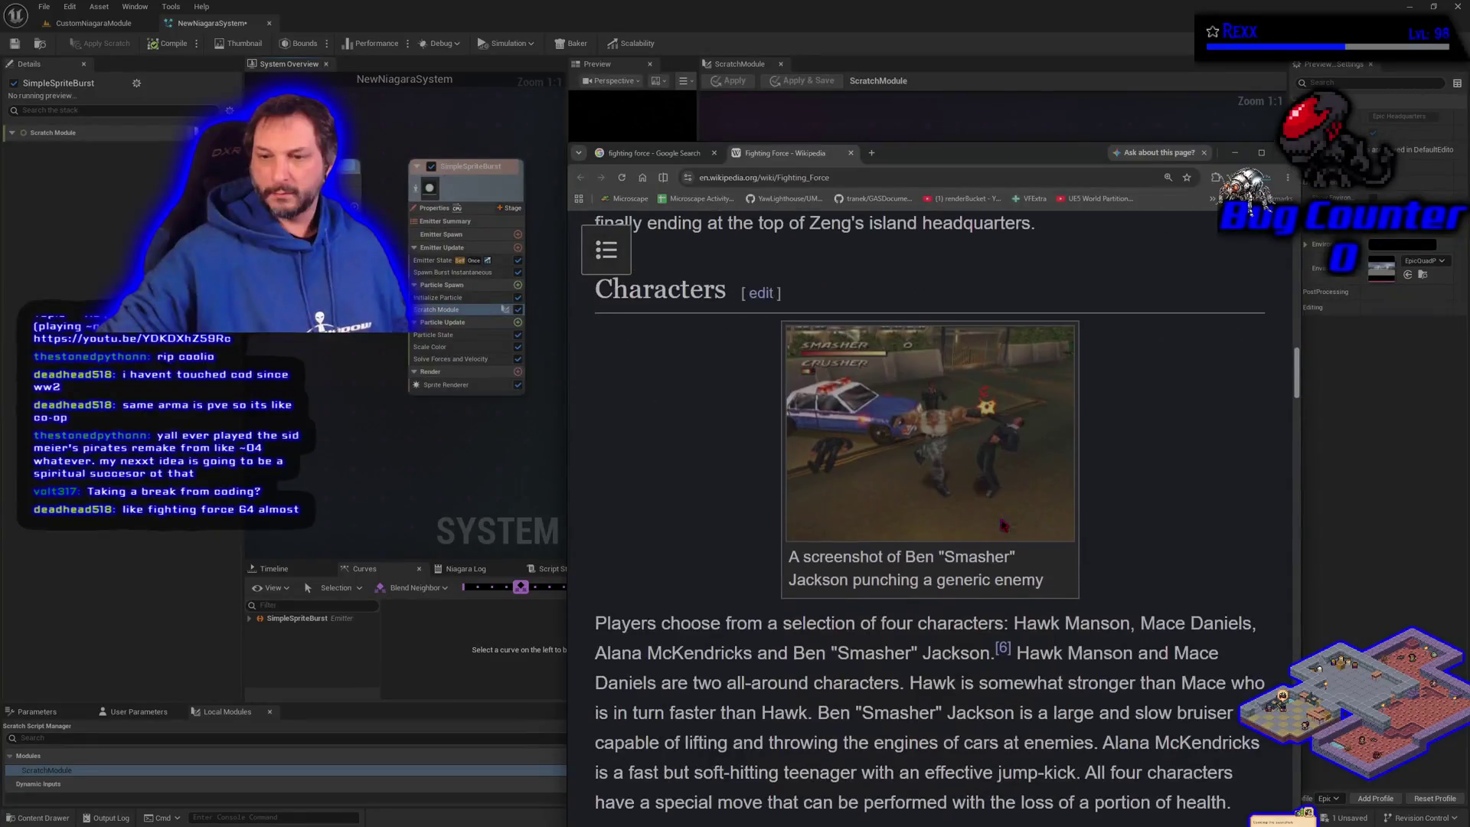
scroll(947, 683, "down", 12)
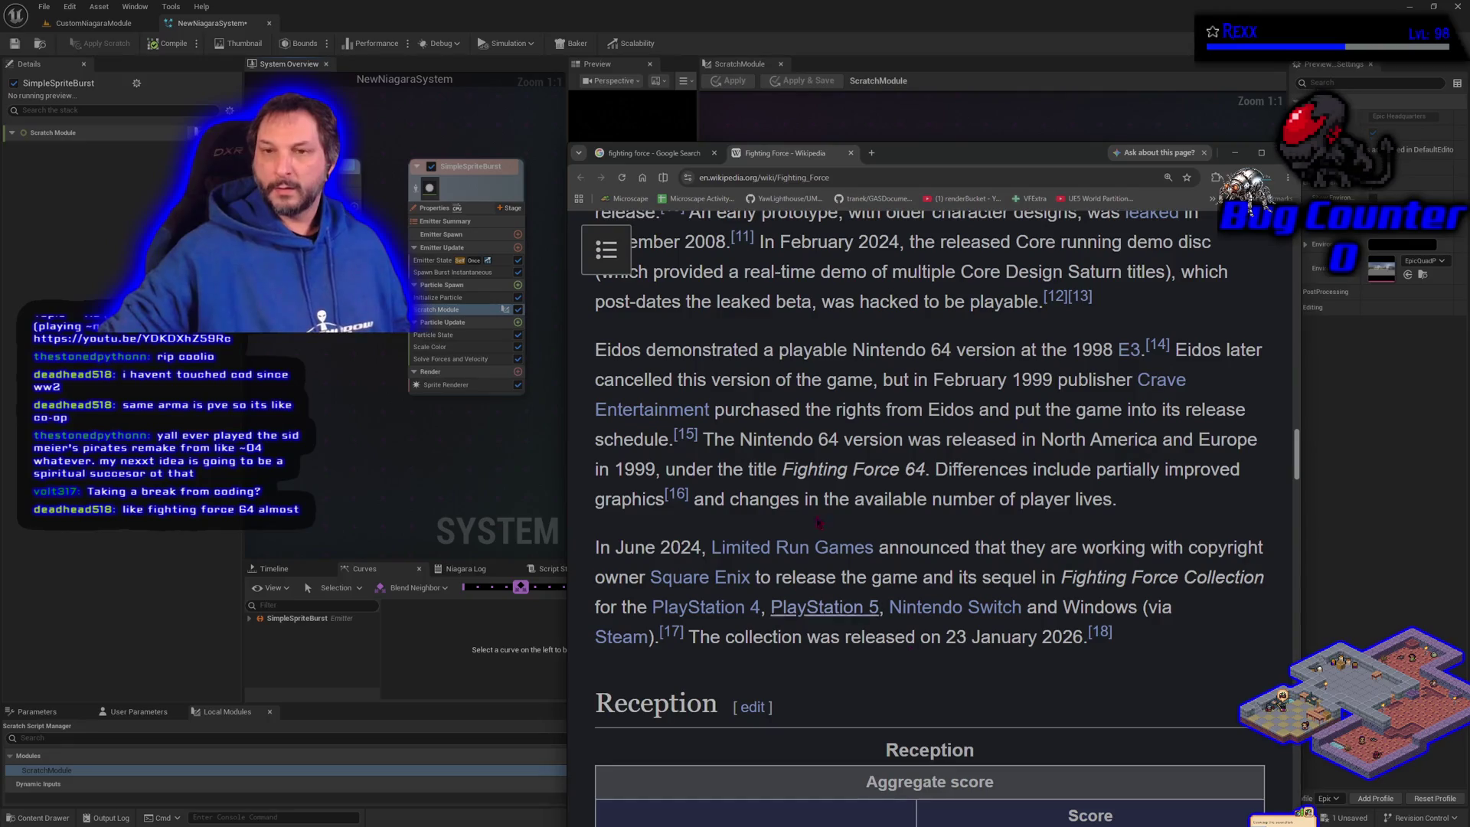
left_click(651, 152)
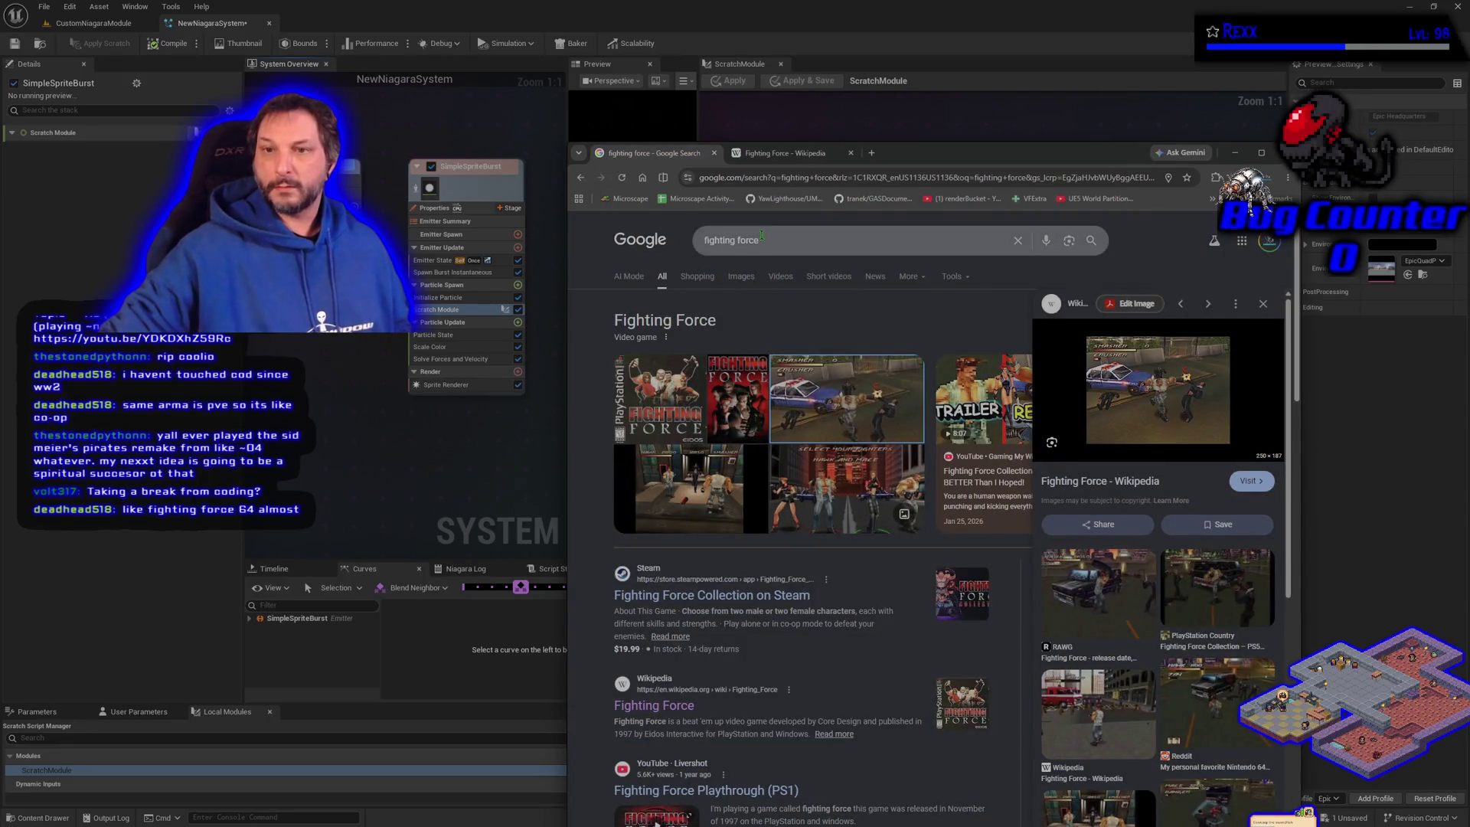
left_click(762, 237)
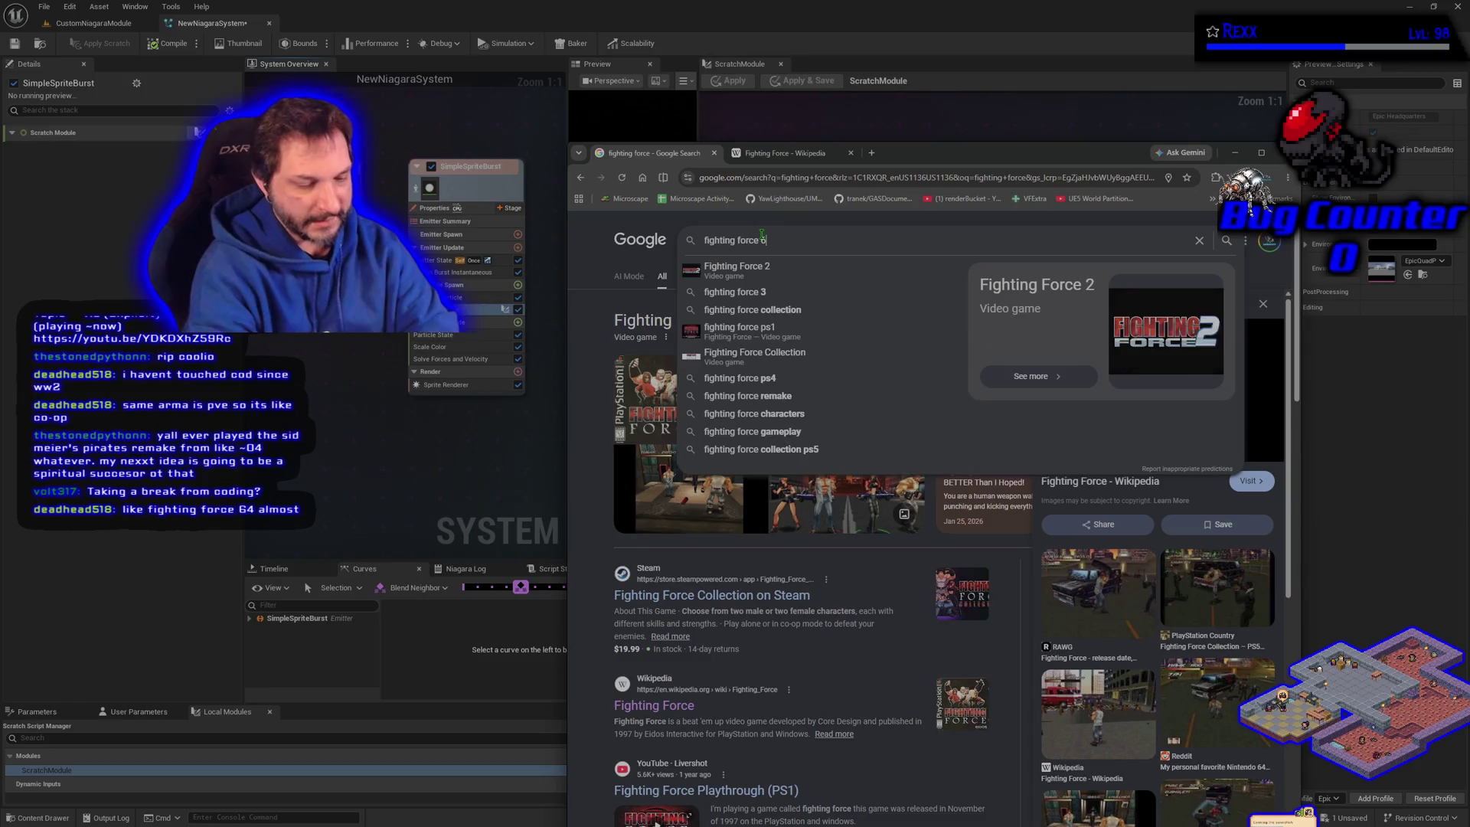
Step: Search for 'fighting force 64', preview the police-car screenshot, then close the Google and Wikipedia tabs
type("64")
key("Return")
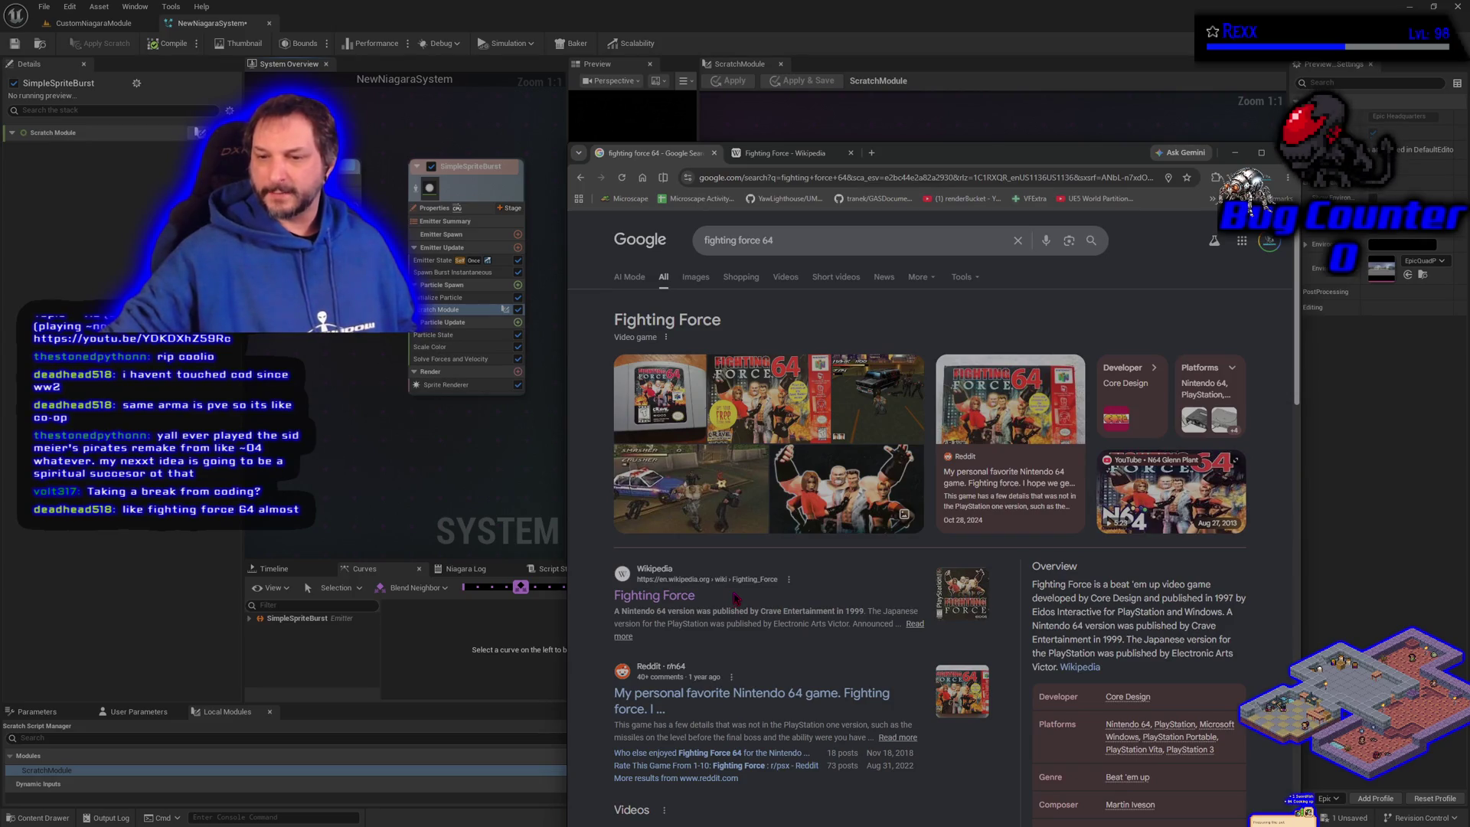
left_click(715, 459)
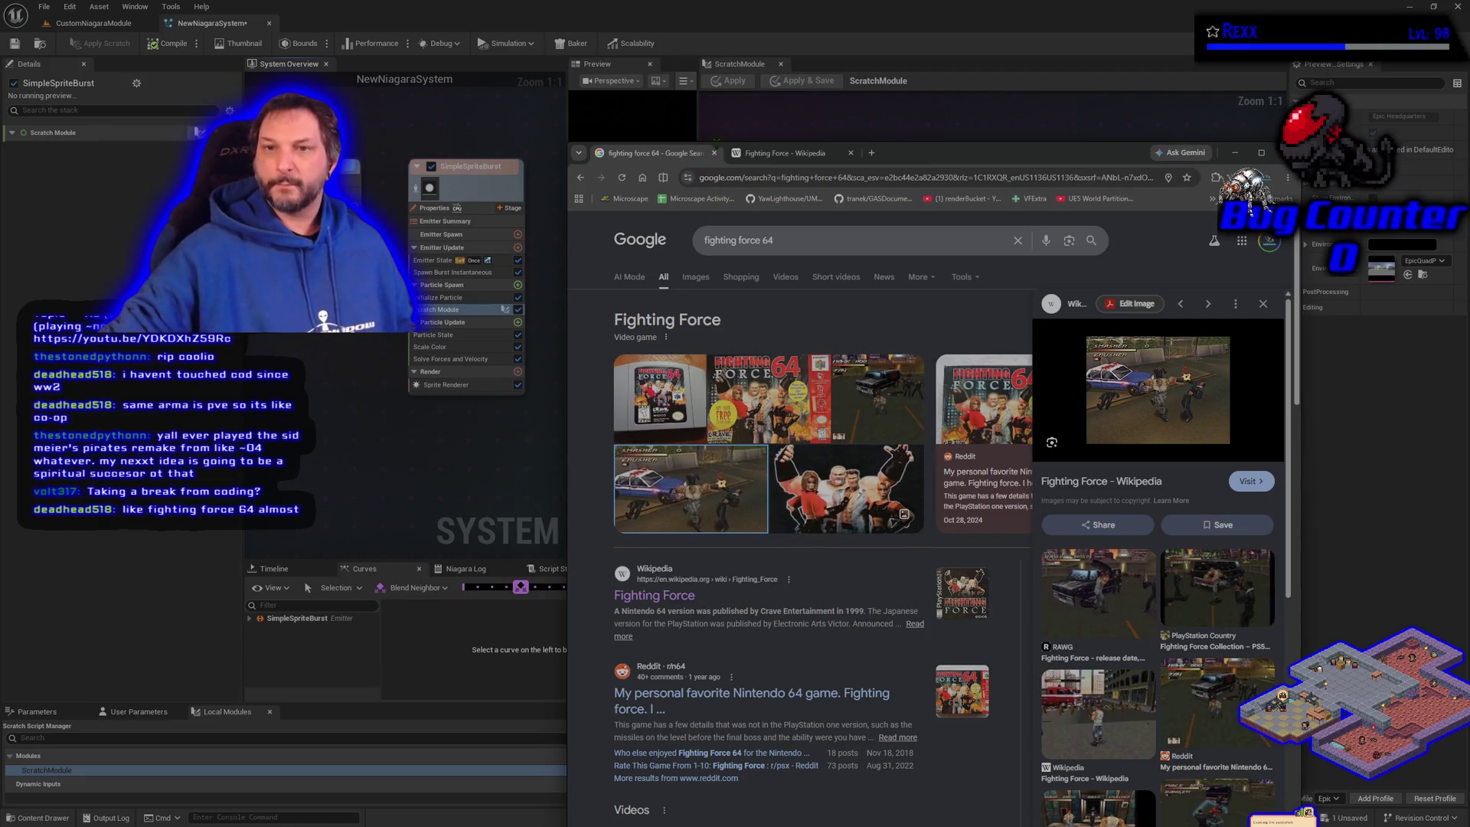
left_click(718, 153)
left_click(718, 153)
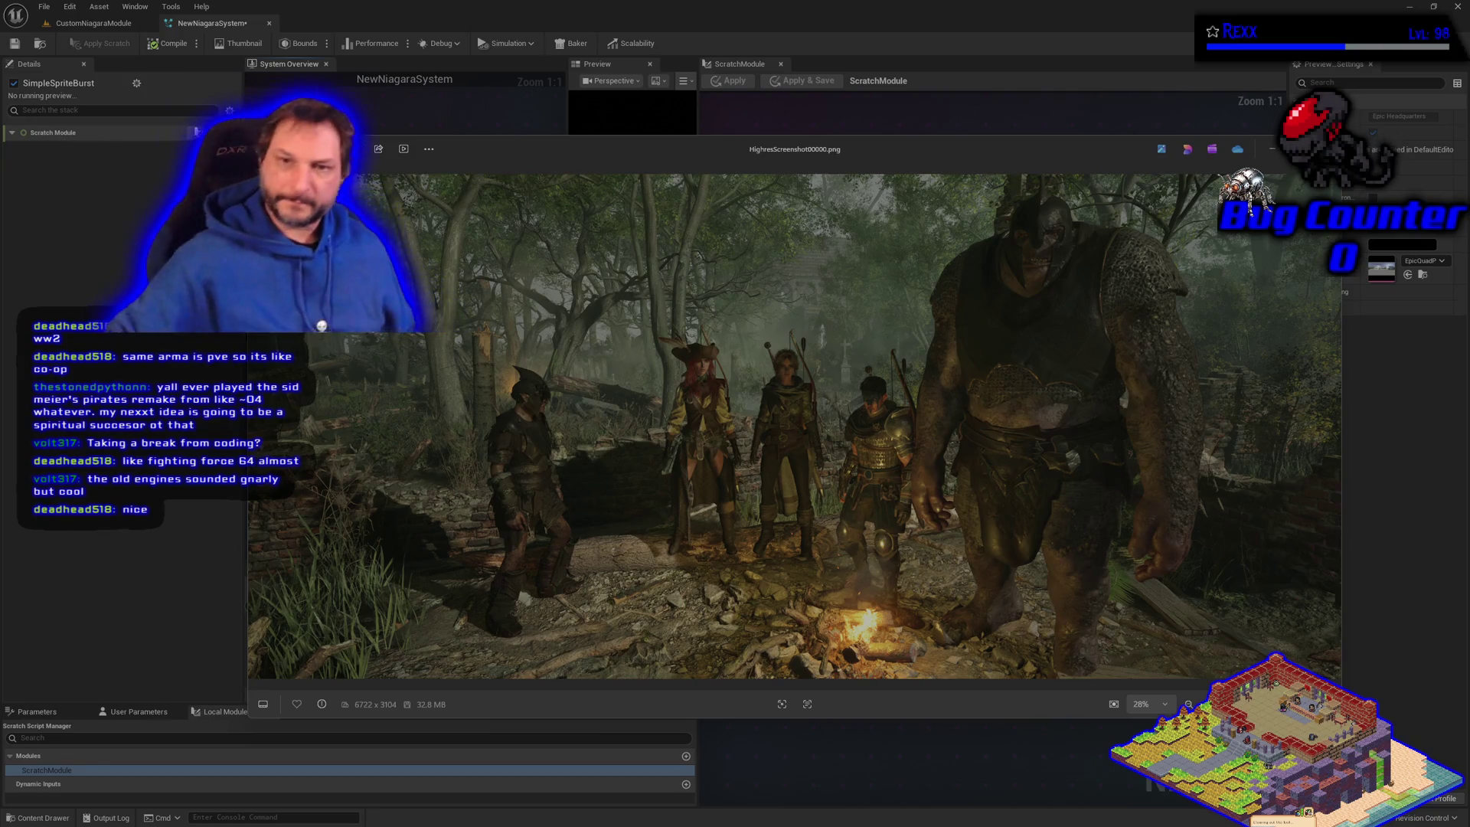
Step: Maximize the HighresScreenshot00000.png campfire image in Photos, then close the viewer
left_click_drag(648, 149, 572, 98)
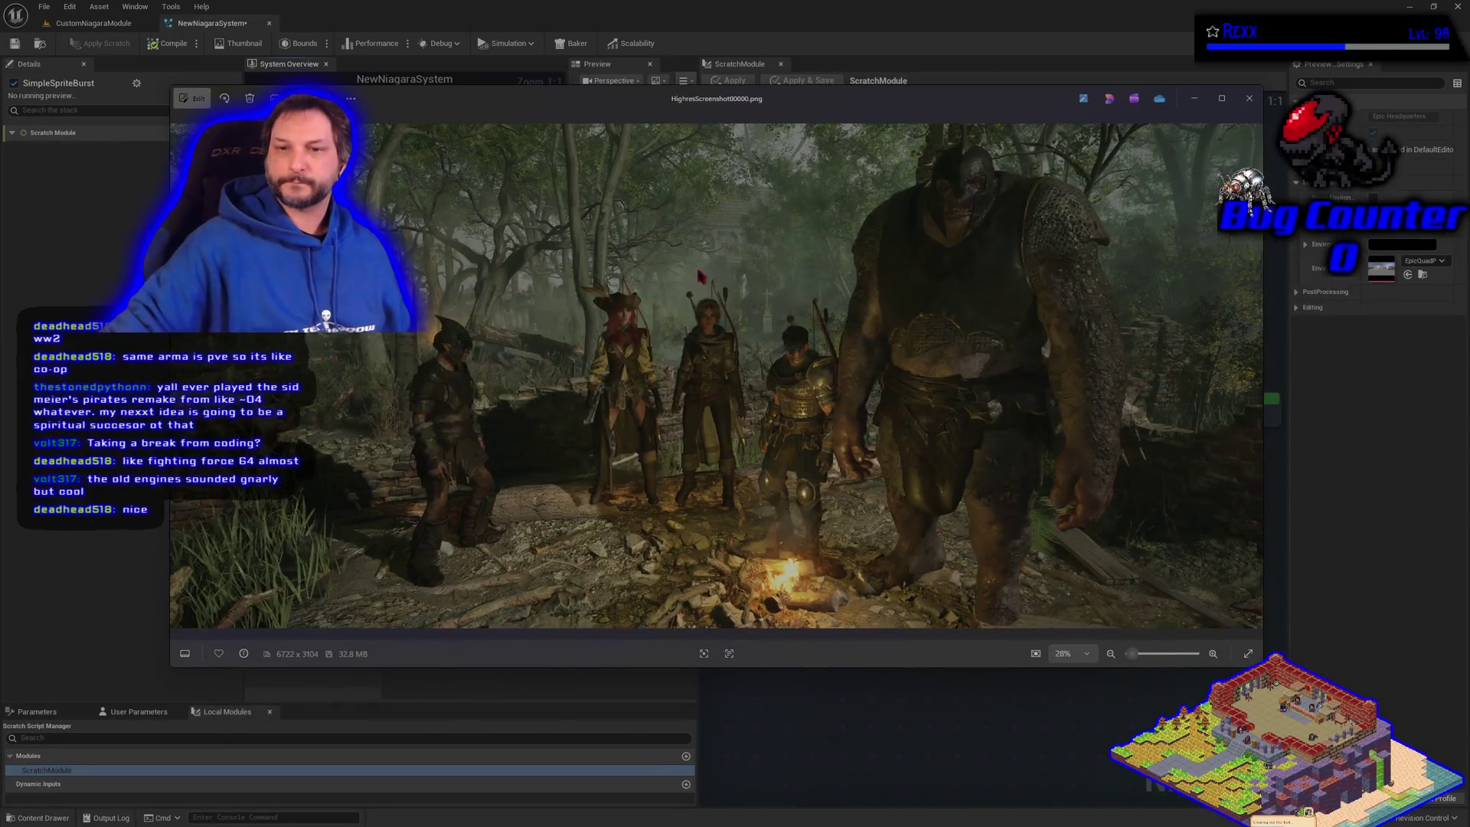
left_click(1222, 98)
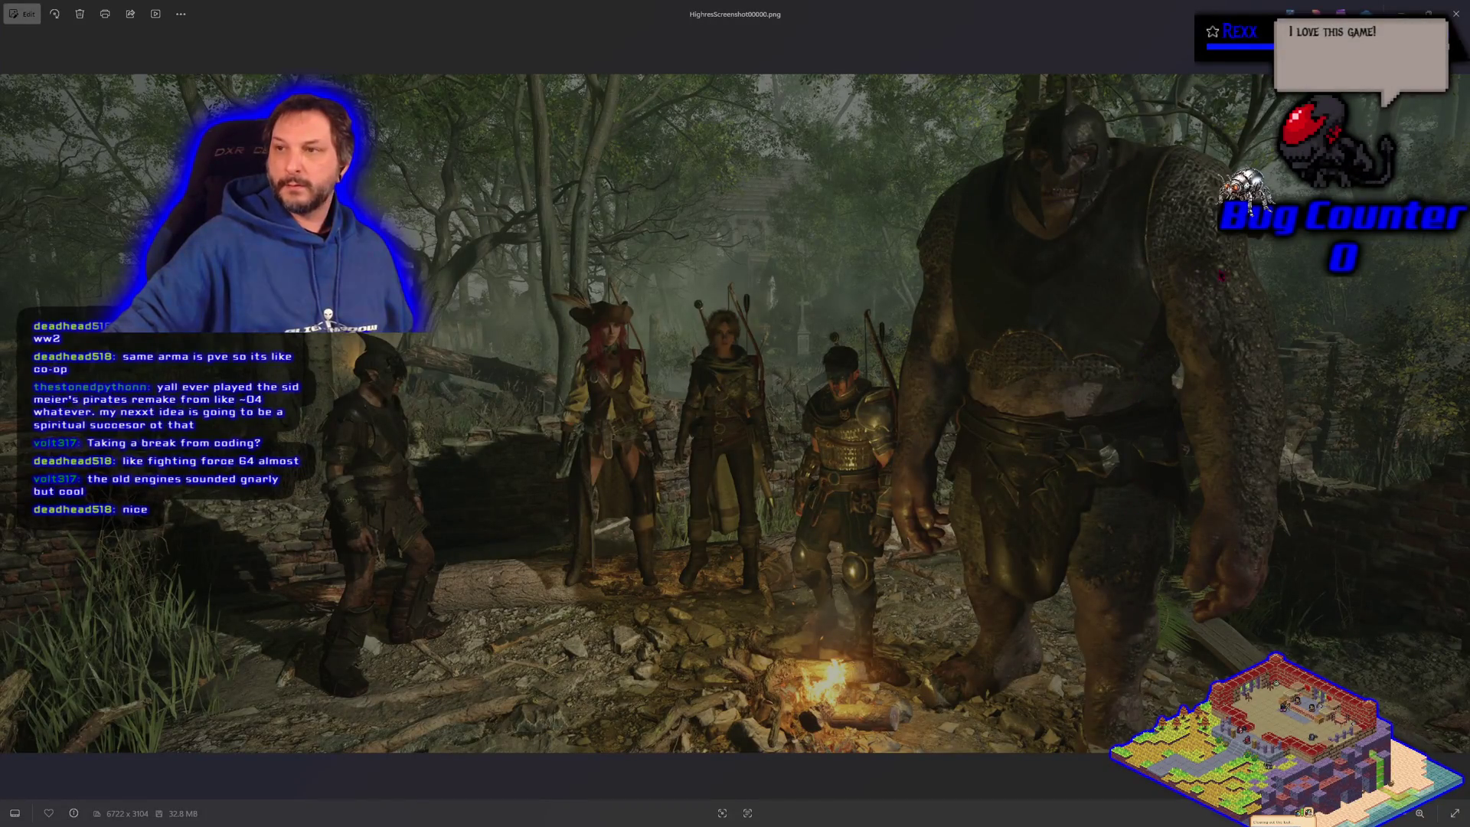
left_click(1455, 14)
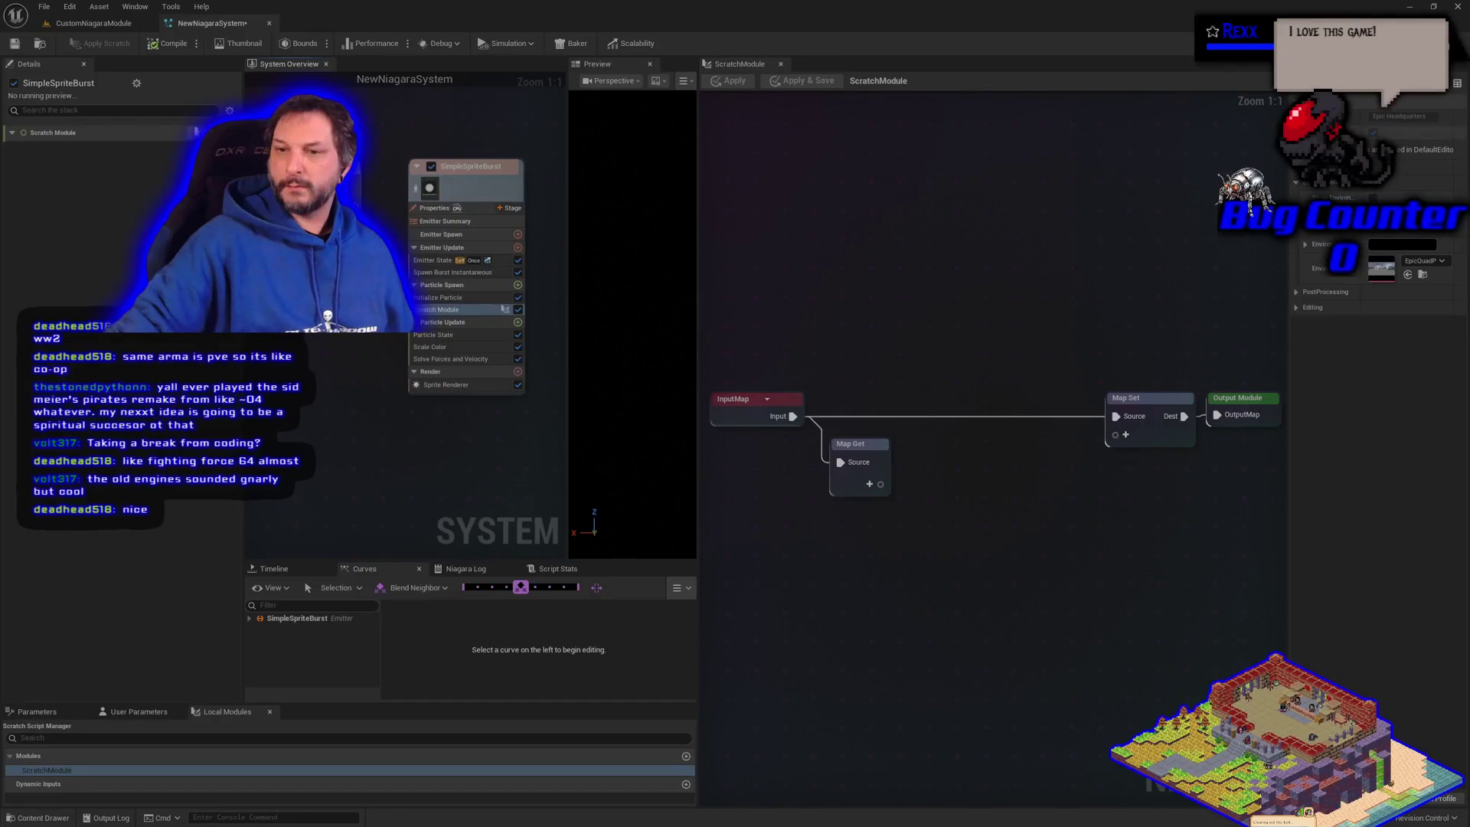
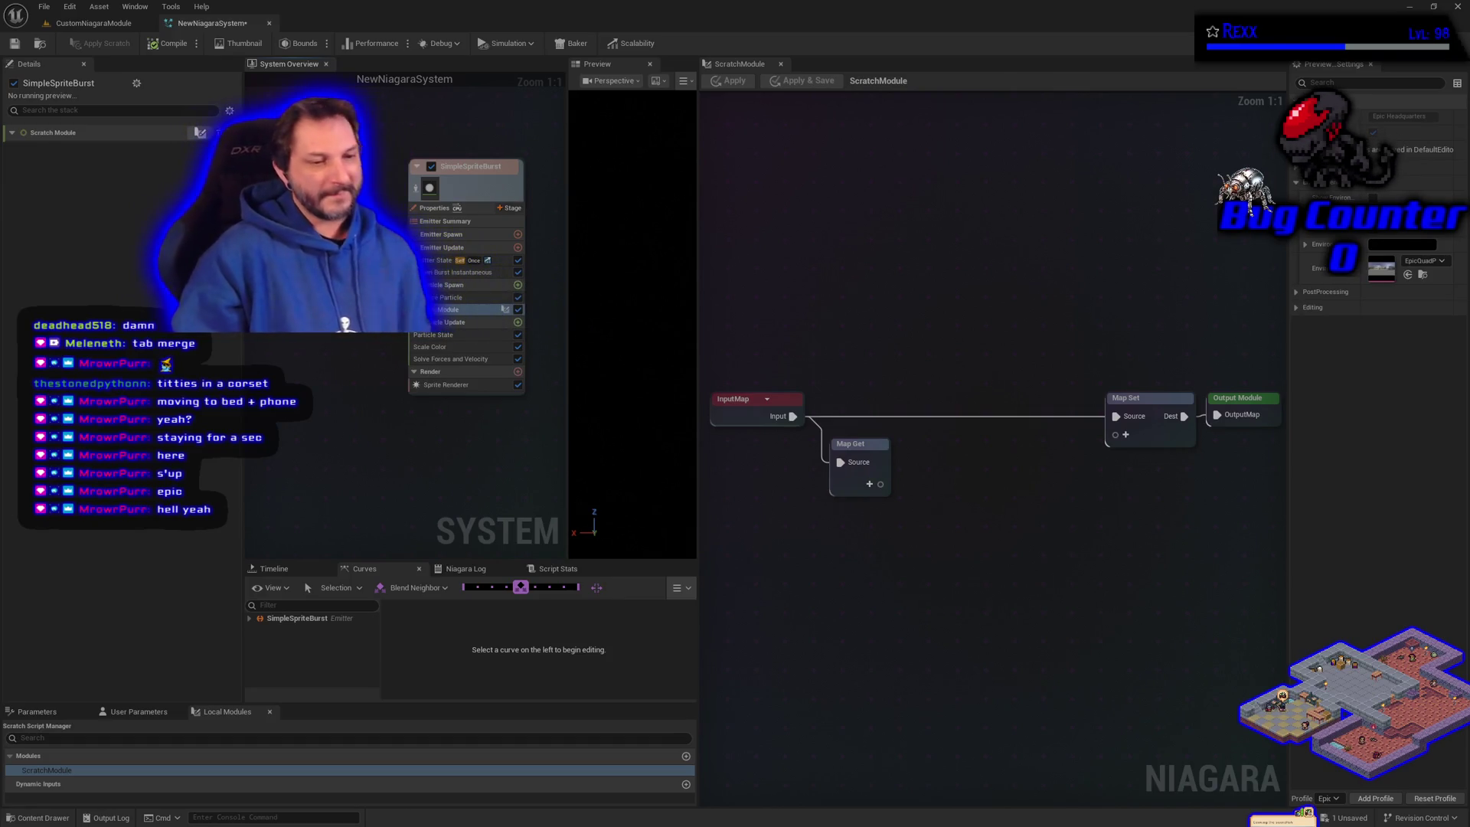
Step: Select the Particle Spawn Scratch Module and show its usage, InputMap and OutputMap details
mouse_move(205, 134)
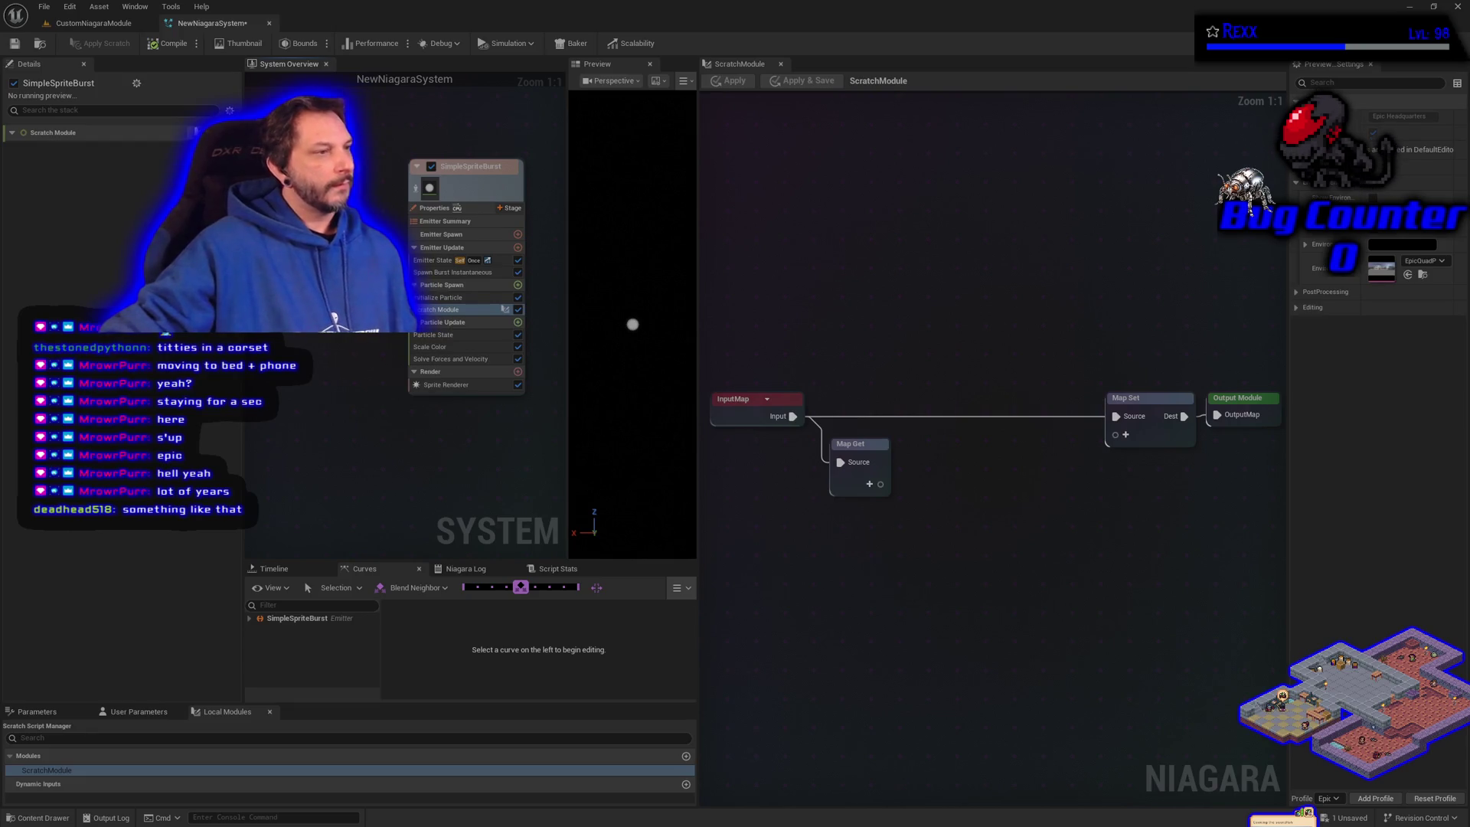
left_click(1035, 549)
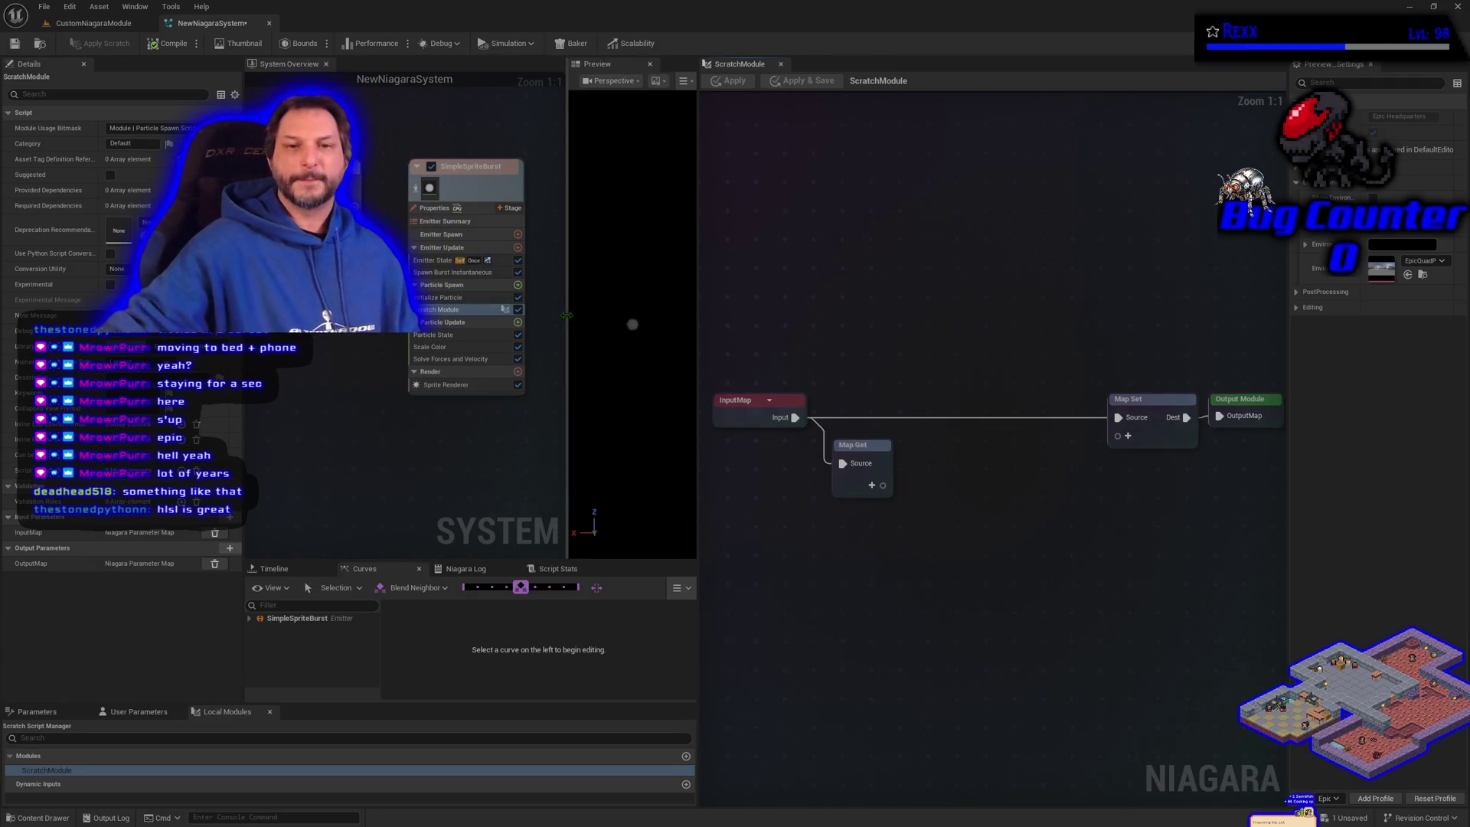
left_click(464, 312)
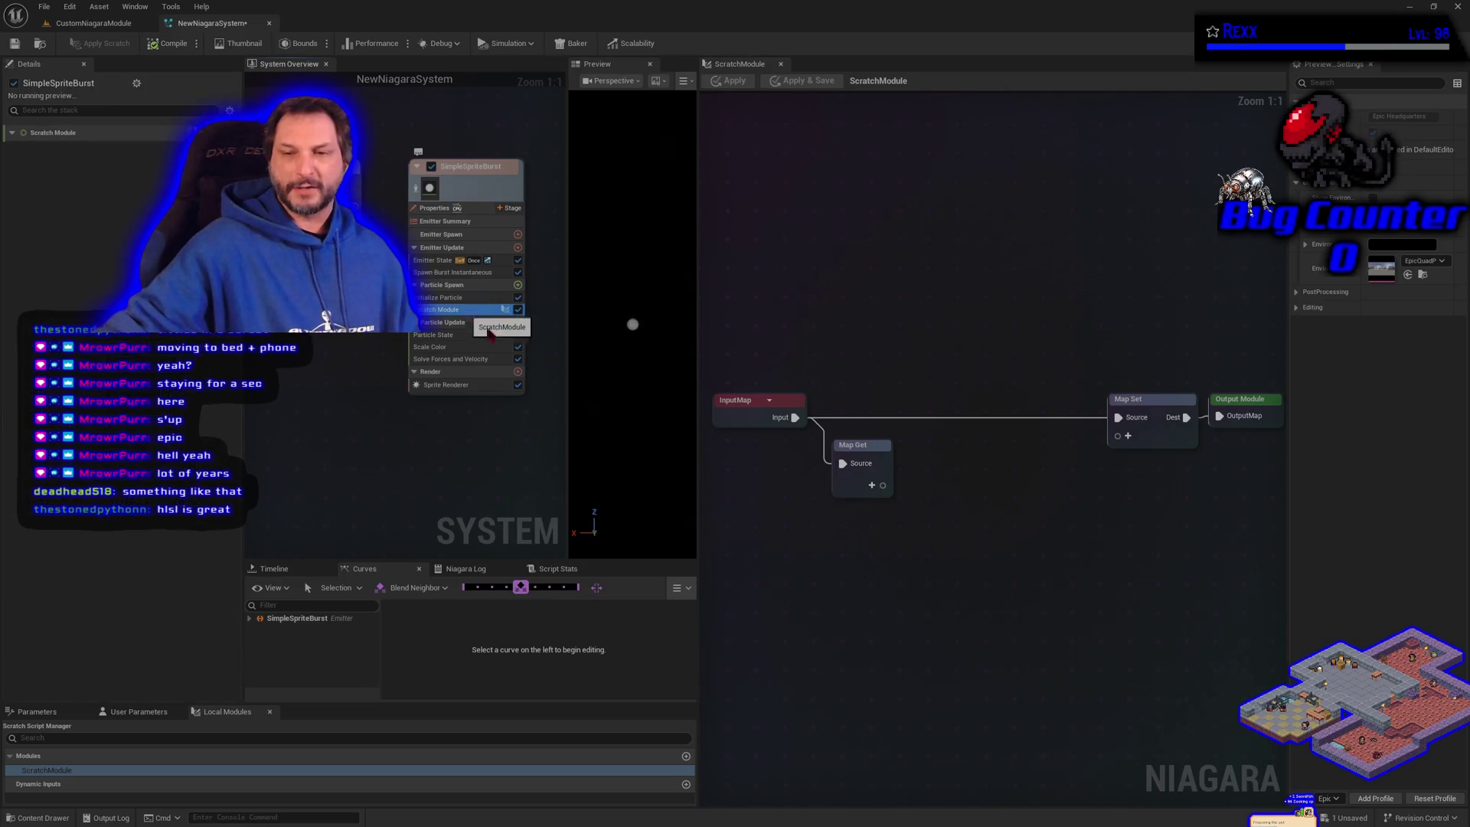
left_click_drag(964, 630, 948, 652)
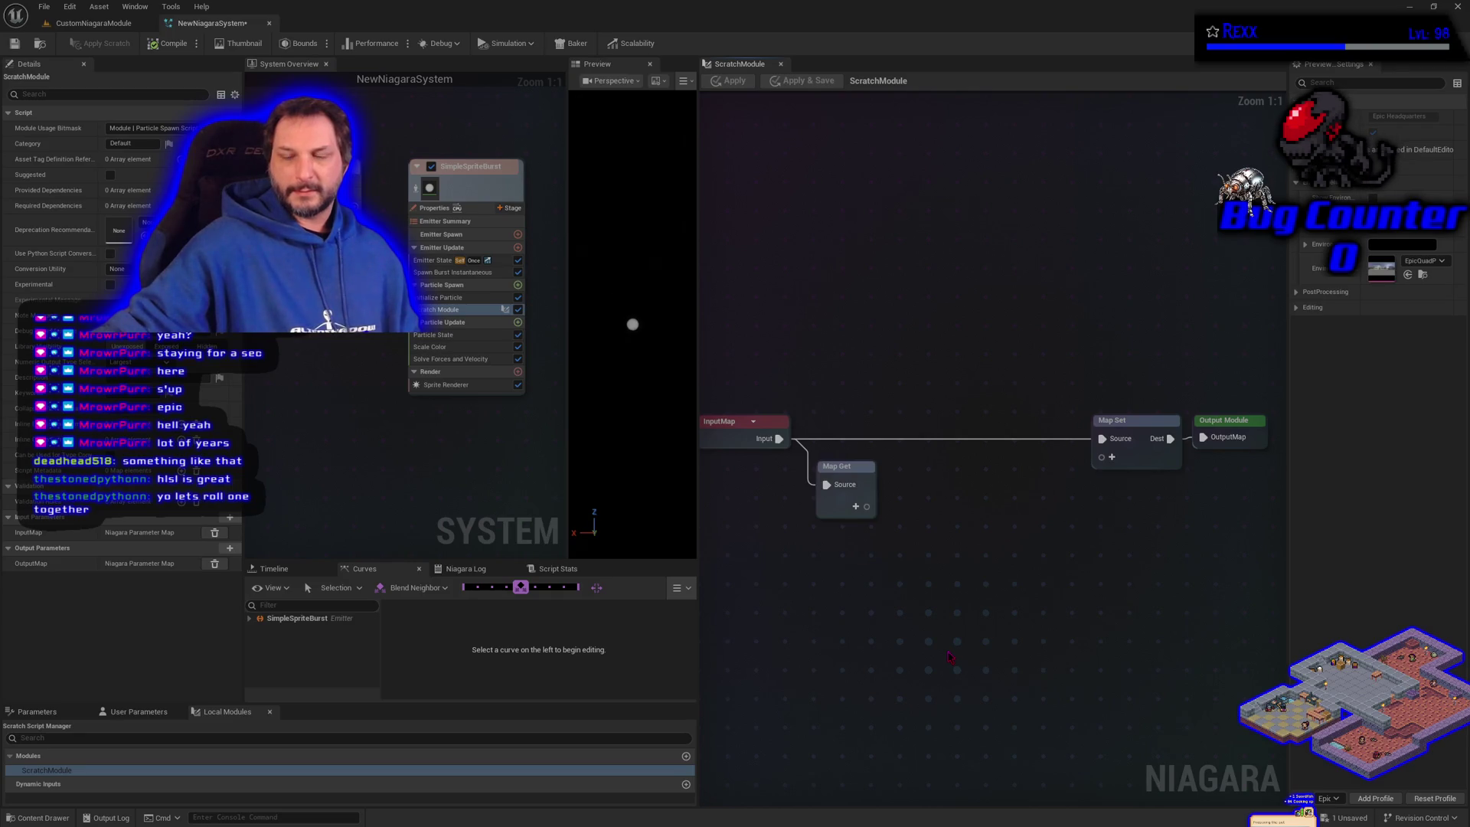
Step: Box-select all four nodes in the ScratchModule graph
mouse_move(728, 341)
left_mouse_down()
mouse_move(1172, 600)
mouse_move(1225, 605)
mouse_move(988, 656)
mouse_move(1018, 666)
left_mouse_up()
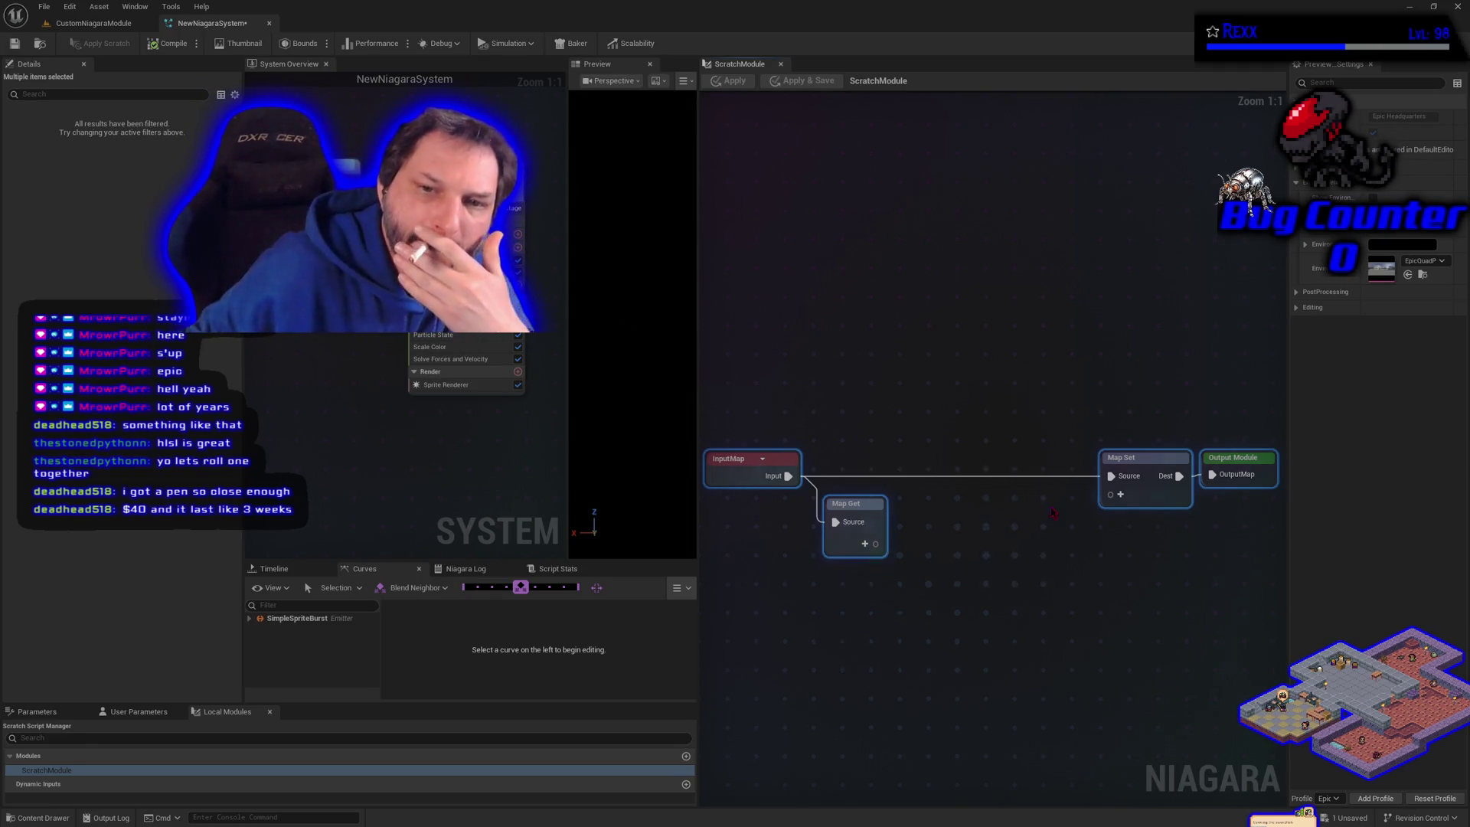
Step: Clear the graph selection and bring up the SimpleSpriteBurst emitter's module stack
left_click(940, 541)
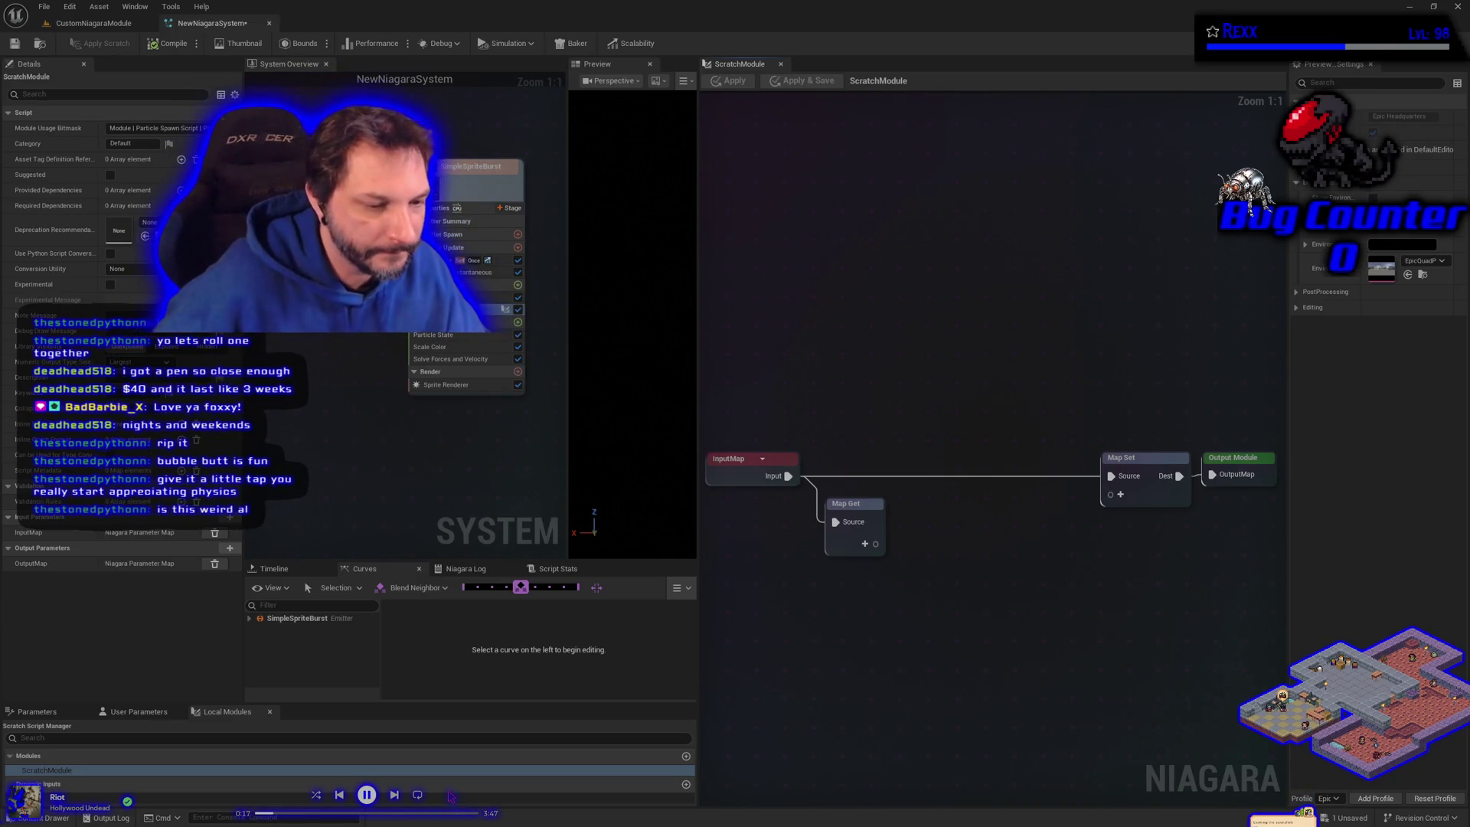
left_click(422, 511)
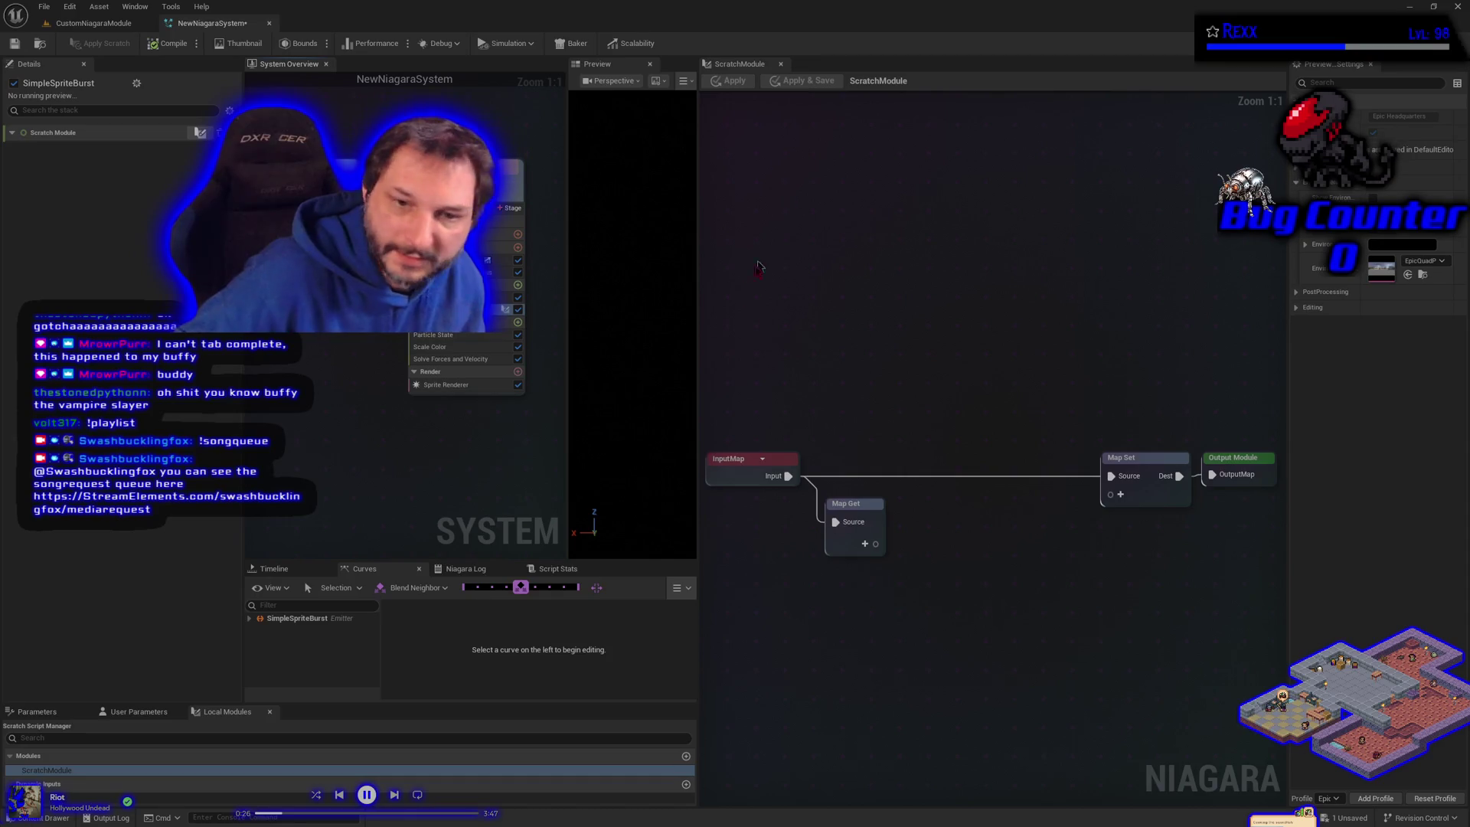
Step: Display the Scratch Module's script properties, including its module usage and InputMap/OutputMap
left_click(797, 623)
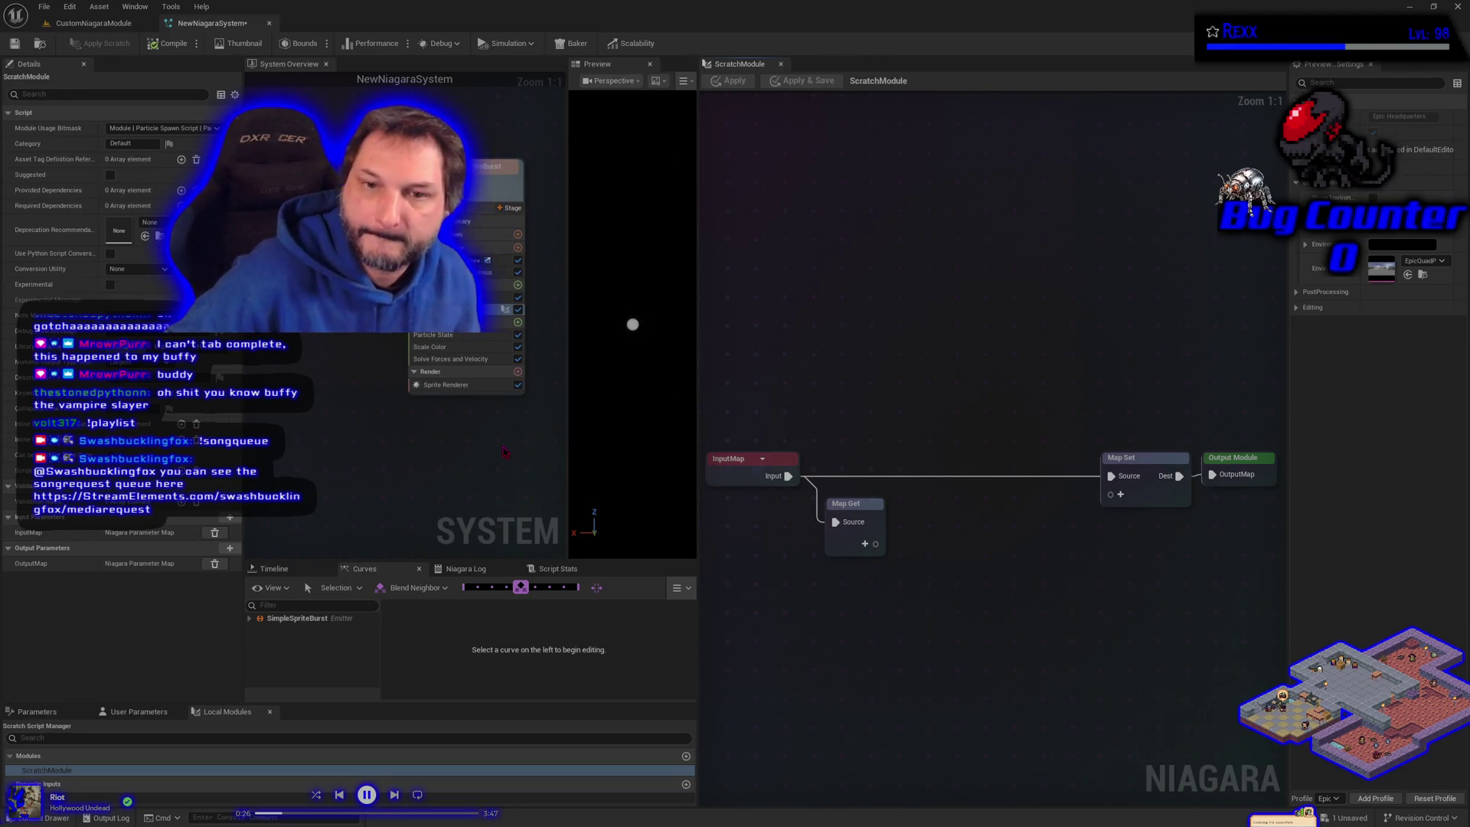
Step: Return to the SimpleSpriteBurst module stack, then show the scratch module's script properties
left_click(771, 321)
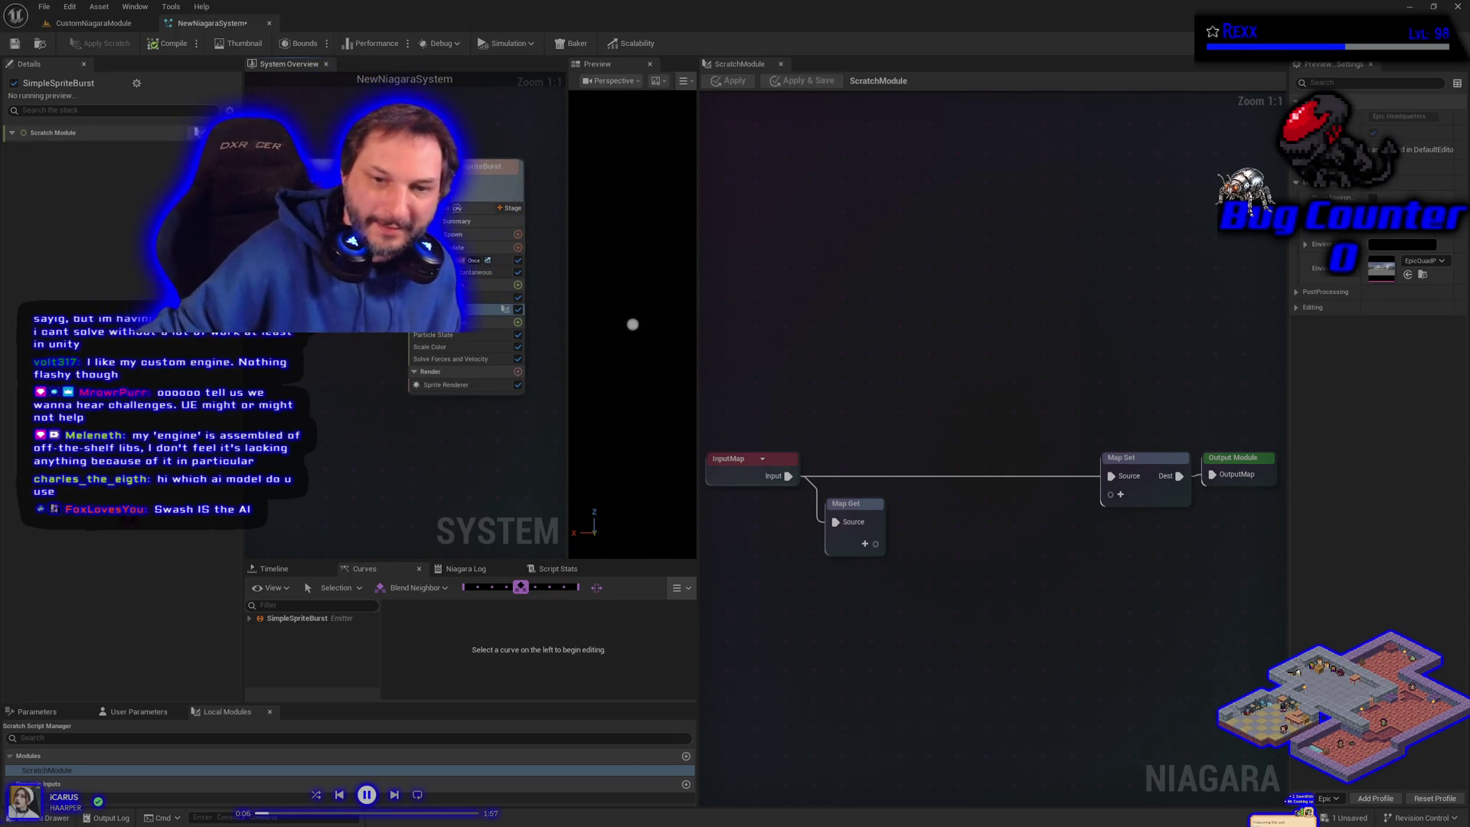
left_click(878, 735)
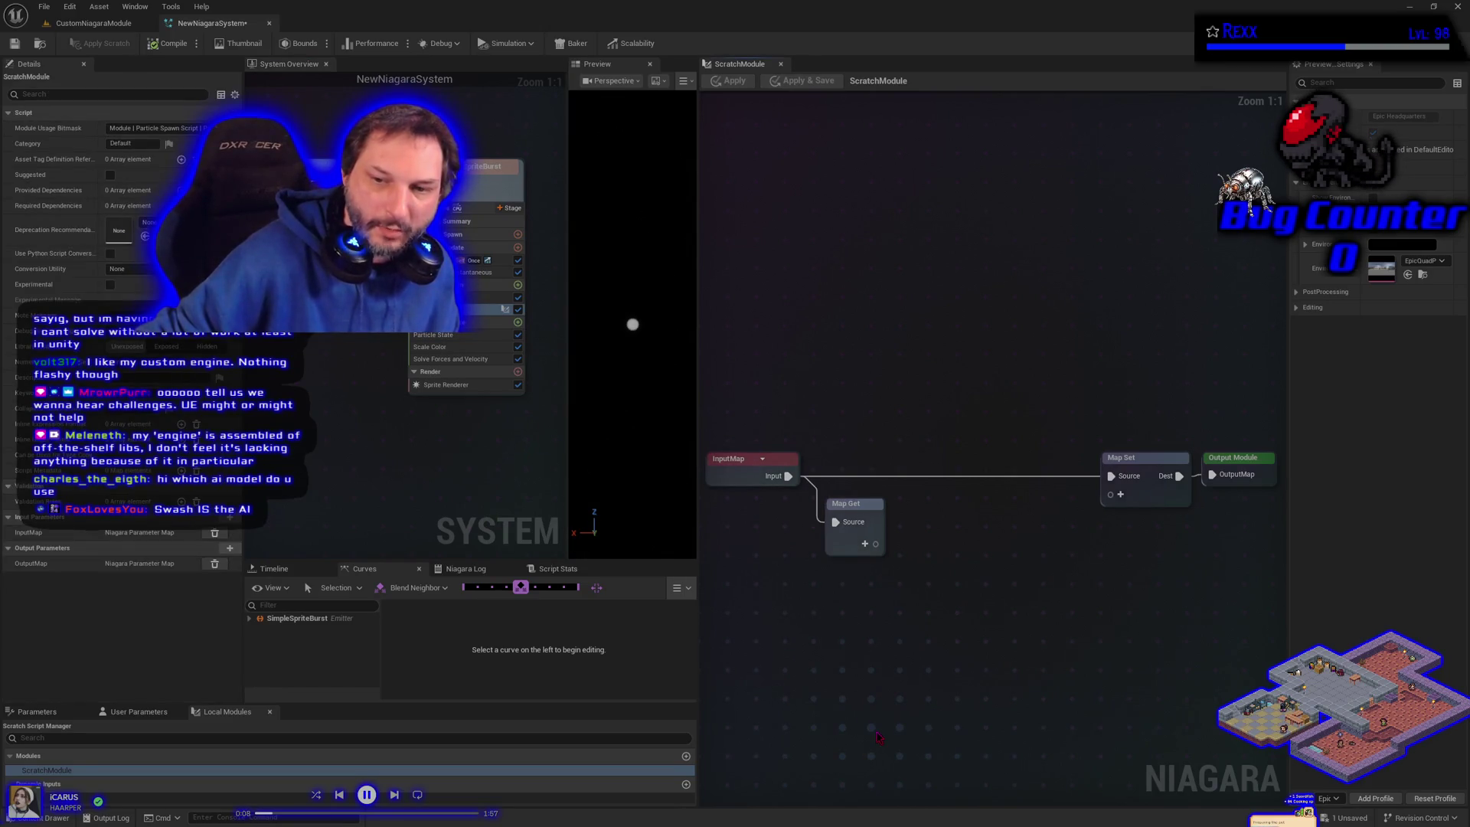
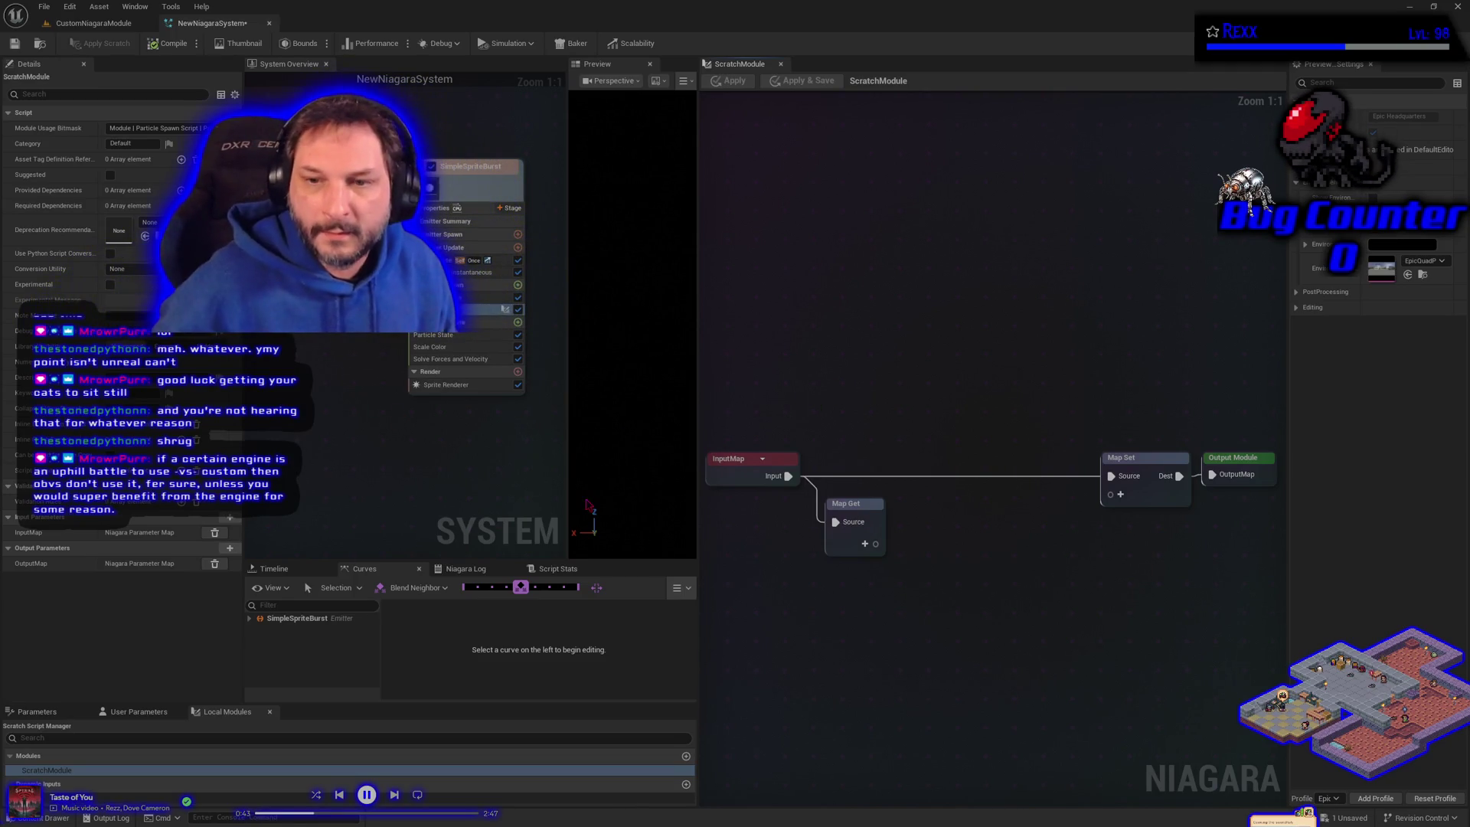
Step: View the SimpleSpriteBurst emitter's properties, then switch to the CustomNiagaraModule level editor
left_click(475, 428)
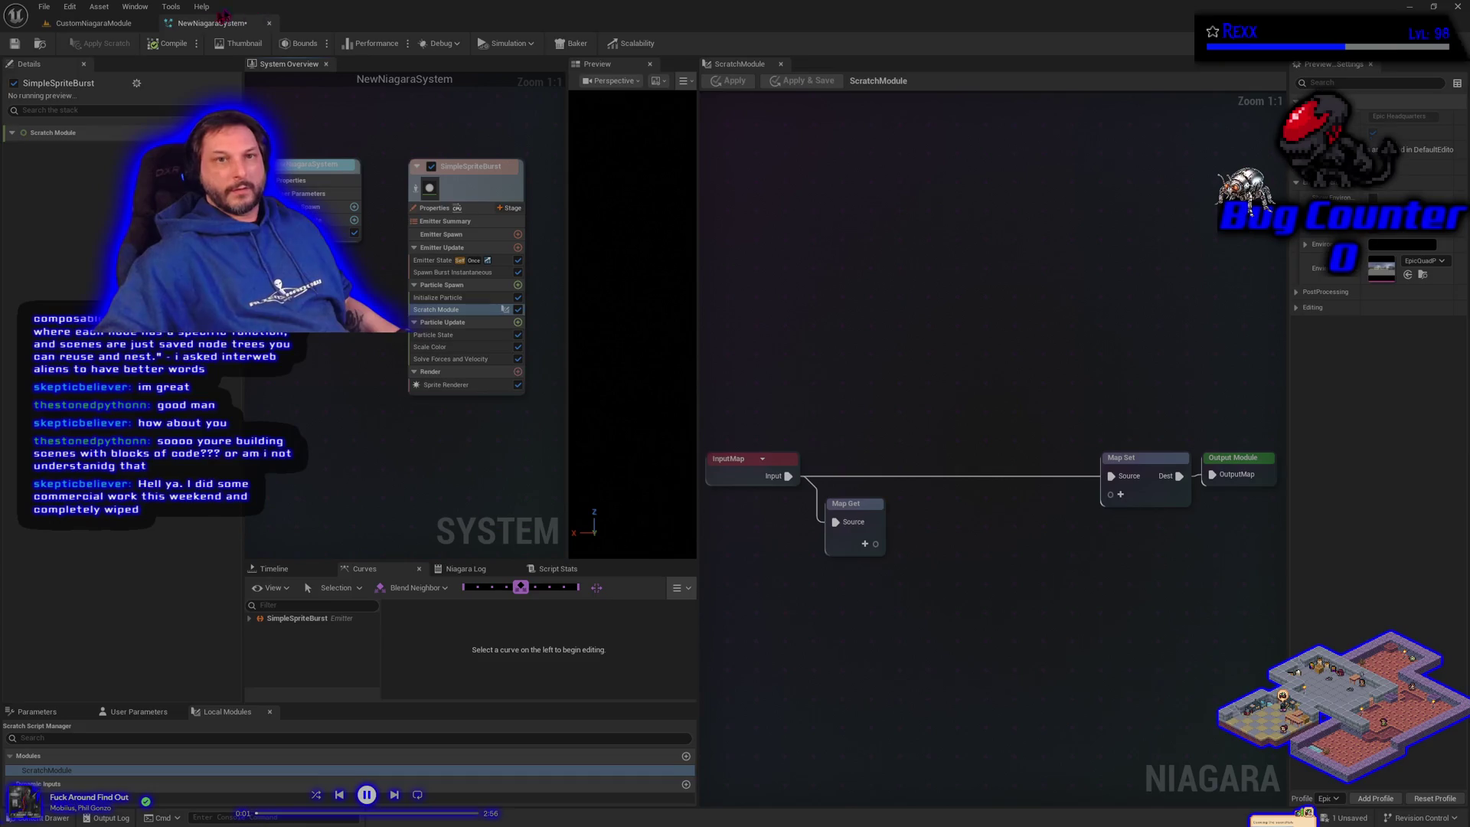
left_click(89, 24)
Step: Look around the CustomNiagaraModule level, then return to NewNiagaraSystem and show the scratch script's properties
mouse_move(608, 499)
left_mouse_down()
mouse_move(843, 490)
mouse_move(766, 482)
mouse_move(666, 413)
mouse_move(540, 436)
mouse_move(355, 387)
mouse_move(282, 159)
left_mouse_up()
left_click(243, 29)
left_click(1086, 776)
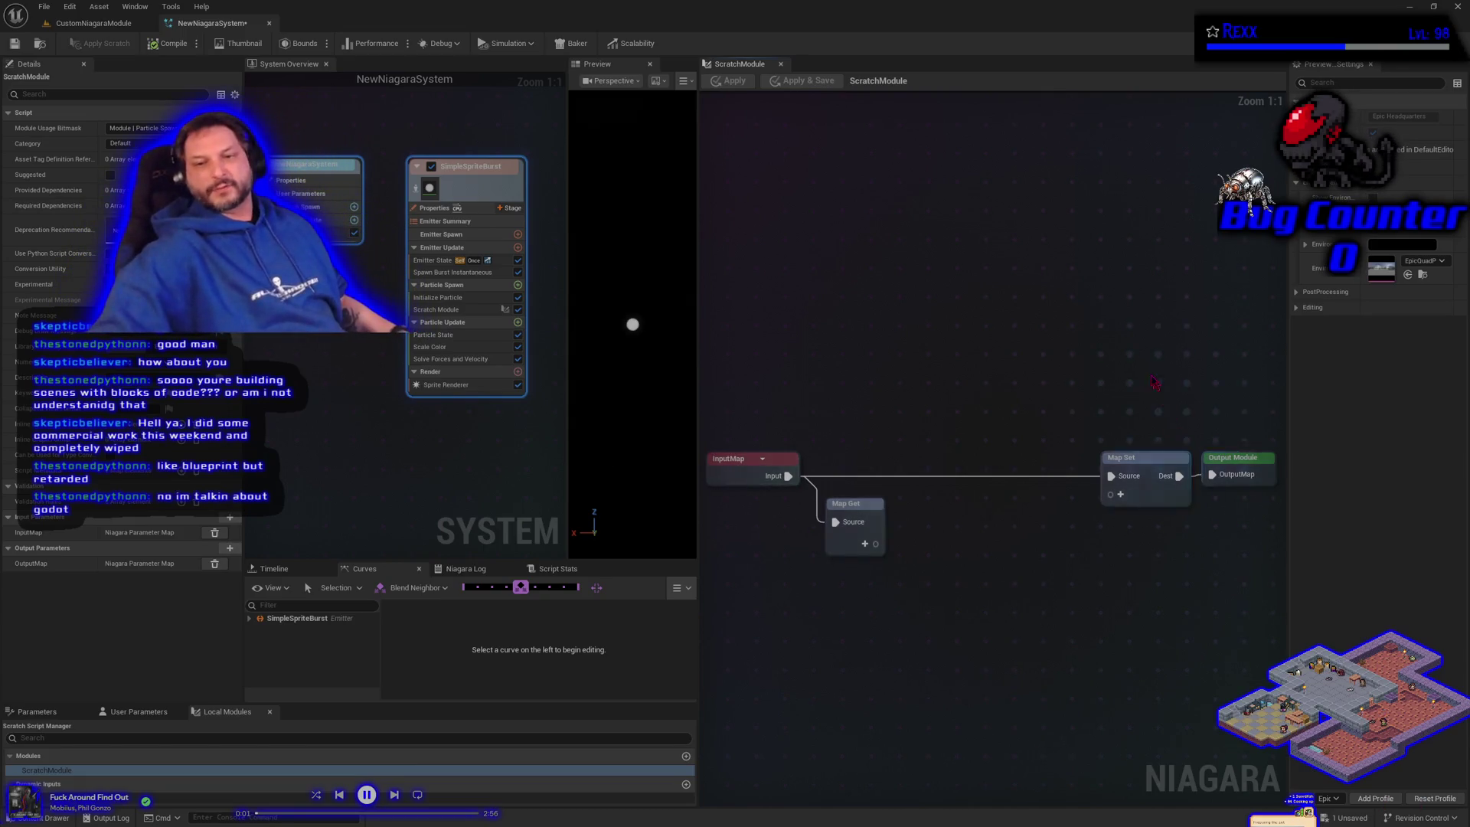
Step: Select and deselect nodes in the scratch graph, then show SimpleSpriteBurst's Initialize Particle settings
left_click_drag(765, 322, 1103, 643)
left_click(1149, 677)
left_click_drag(1263, 754, 678, 316)
left_click(774, 373)
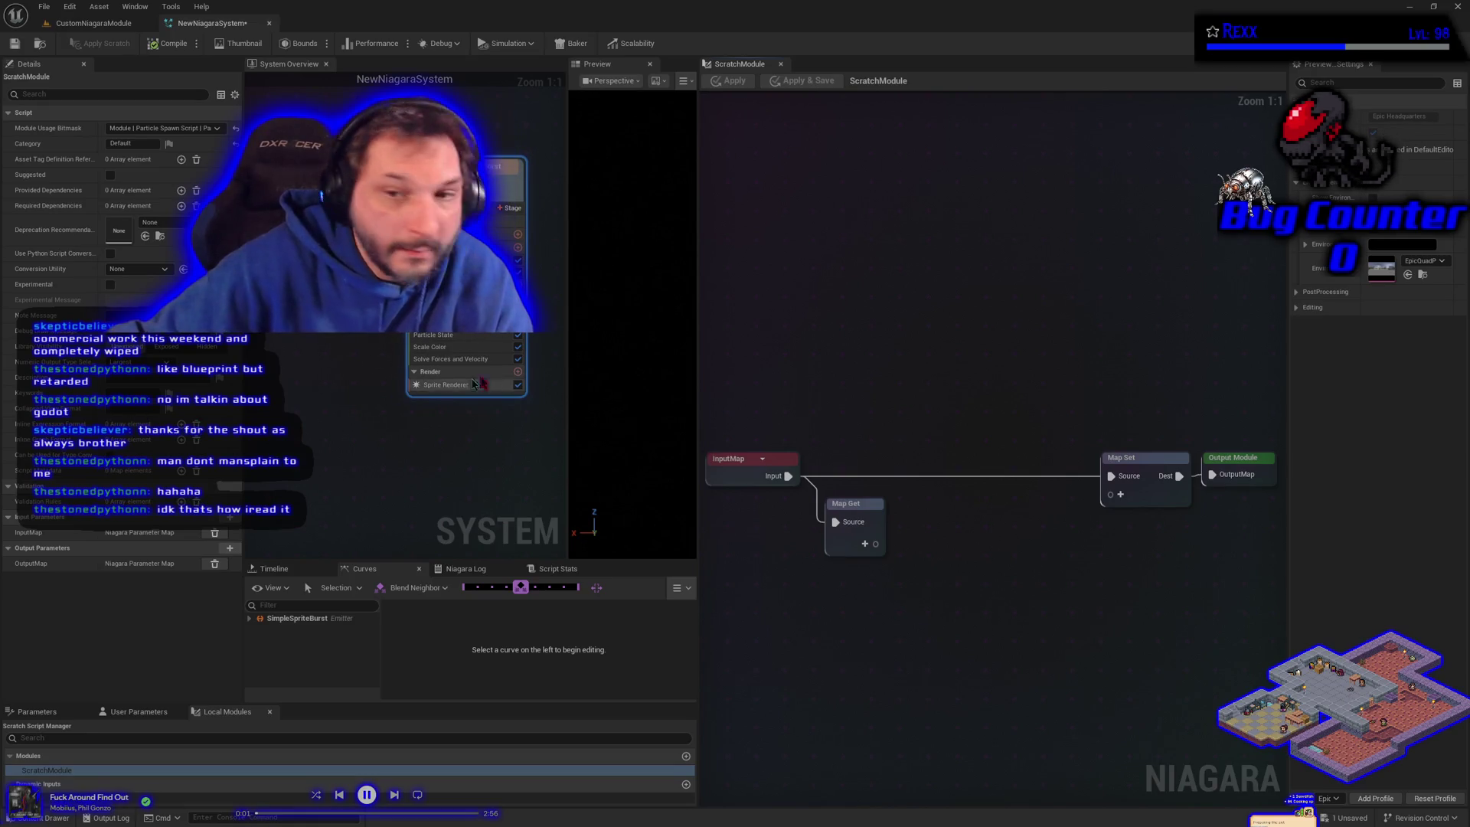
left_click(444, 309)
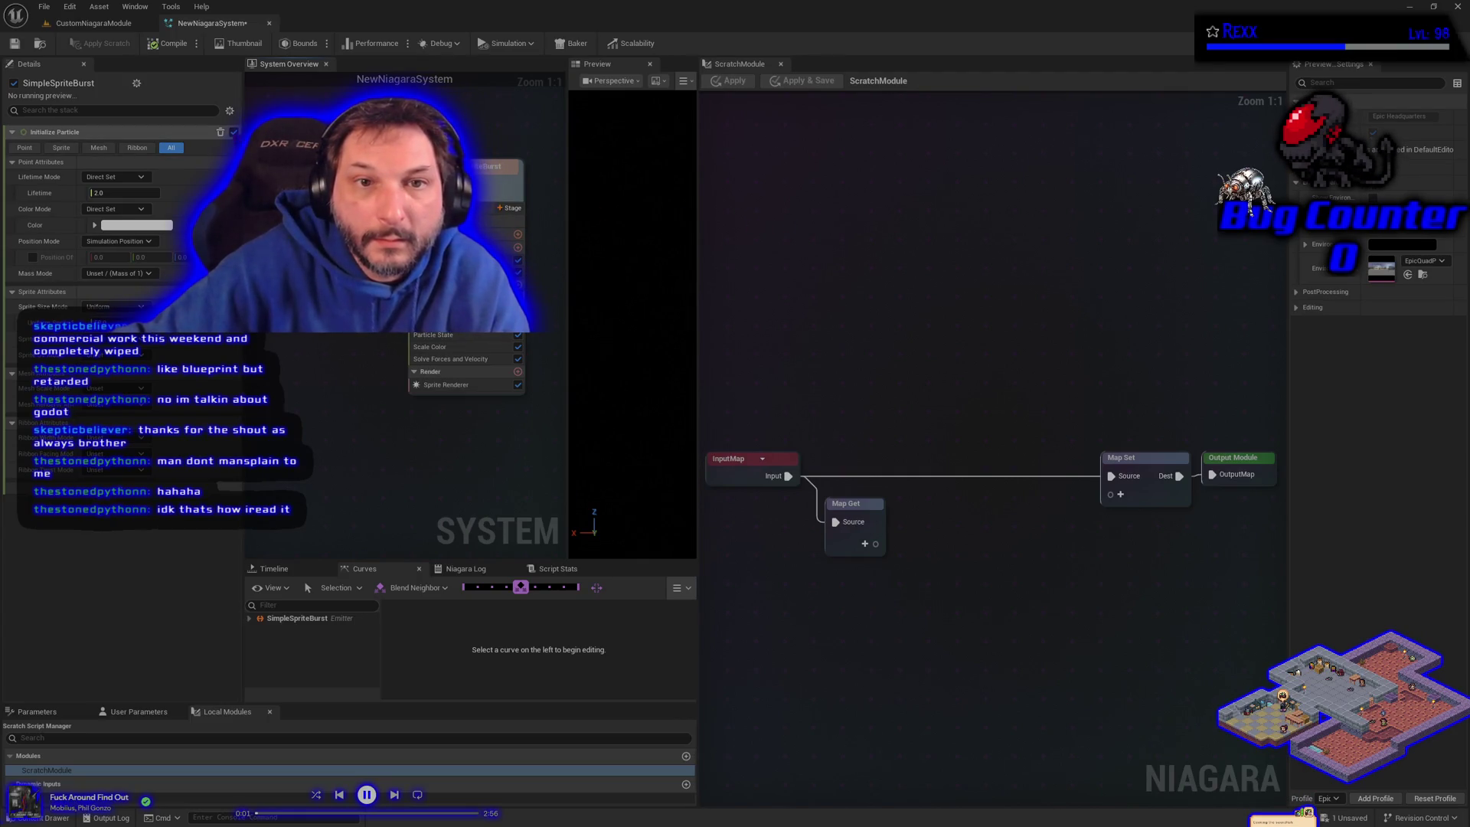
Step: Show parameter writes in the emitter stack, compile the Niagara system, and close Unreal Editor
left_click(231, 112)
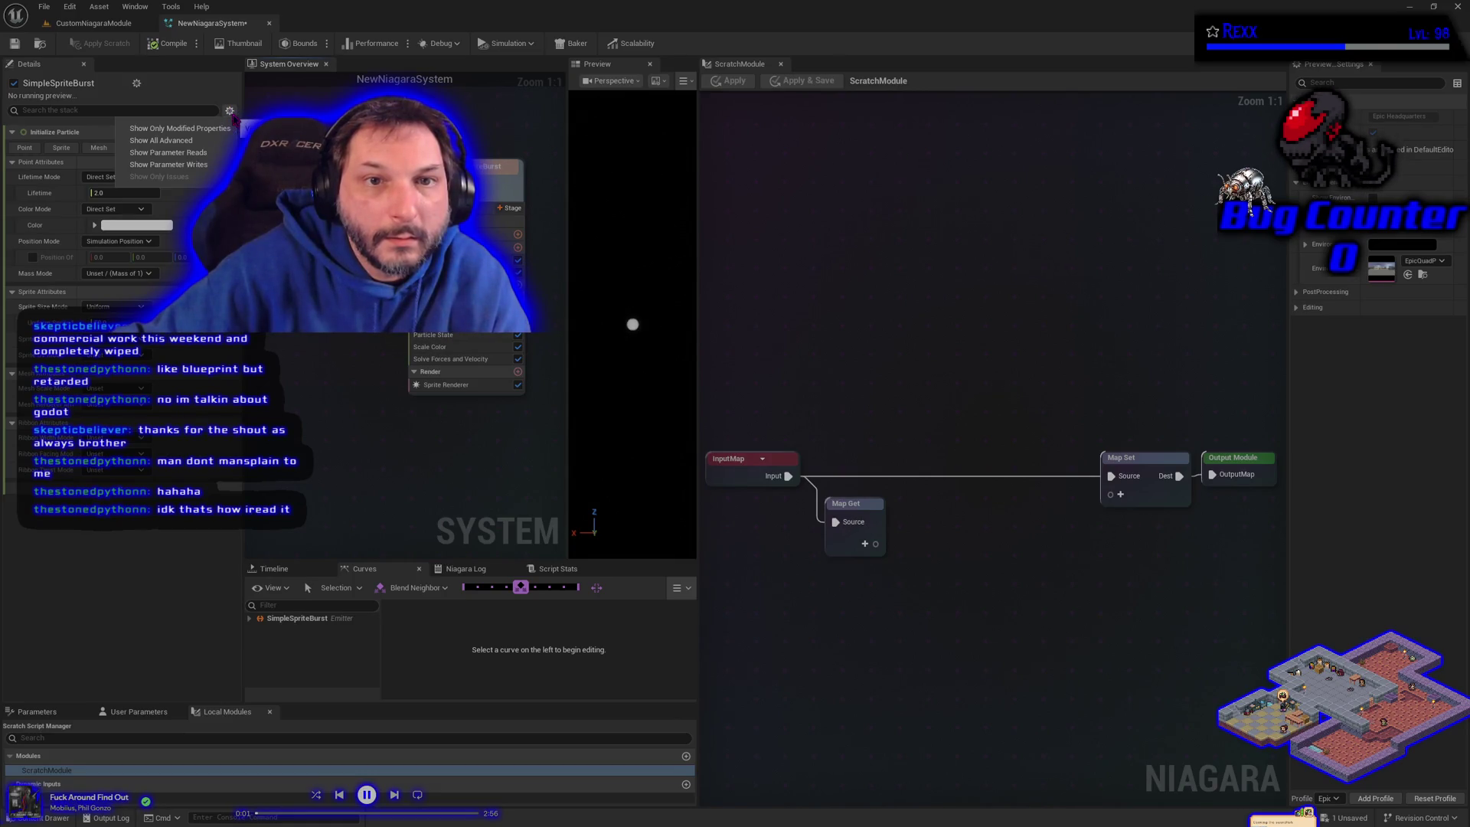
left_click(210, 168)
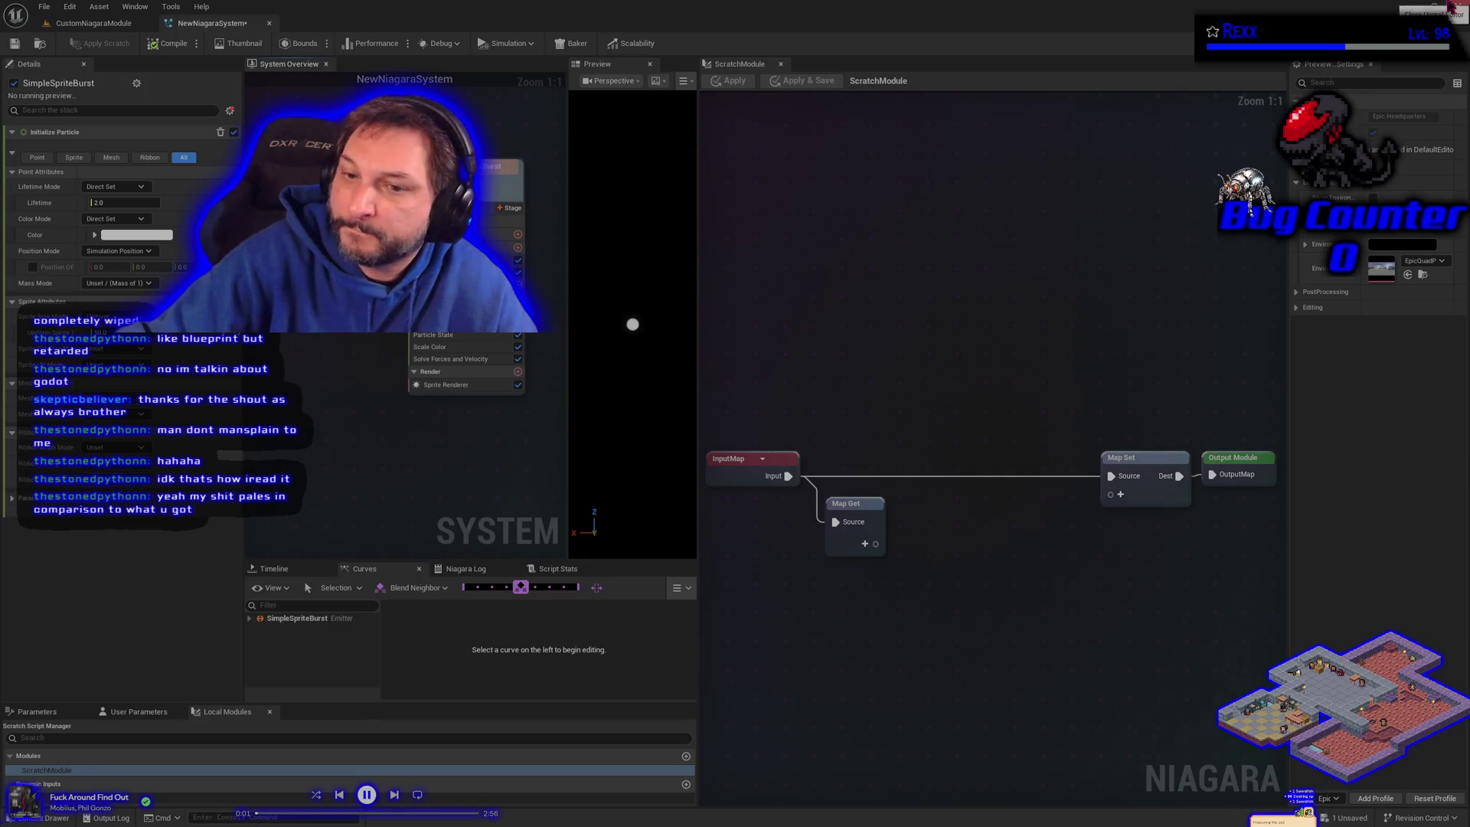
left_click(15, 44)
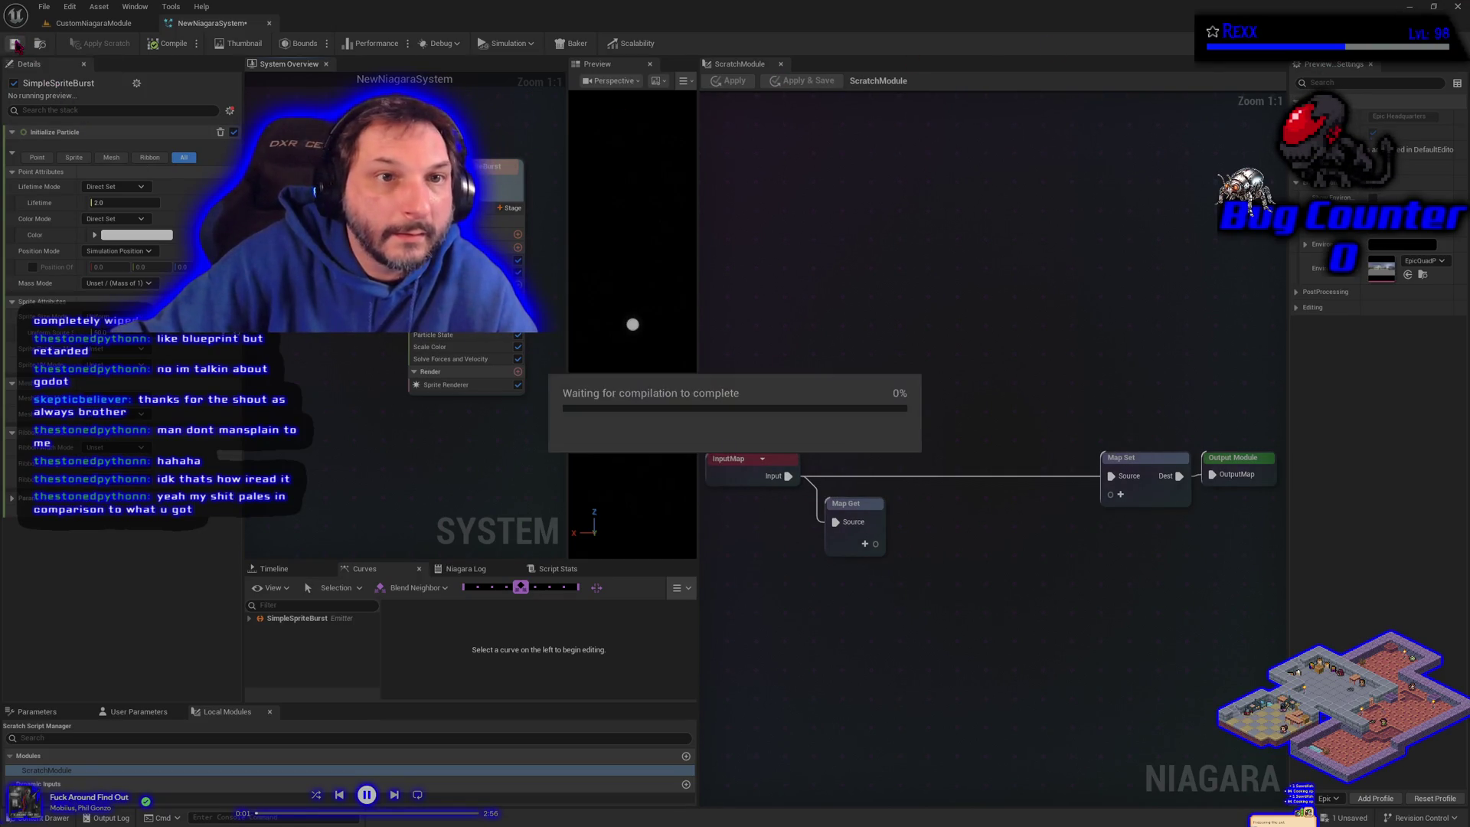
left_click(1461, 11)
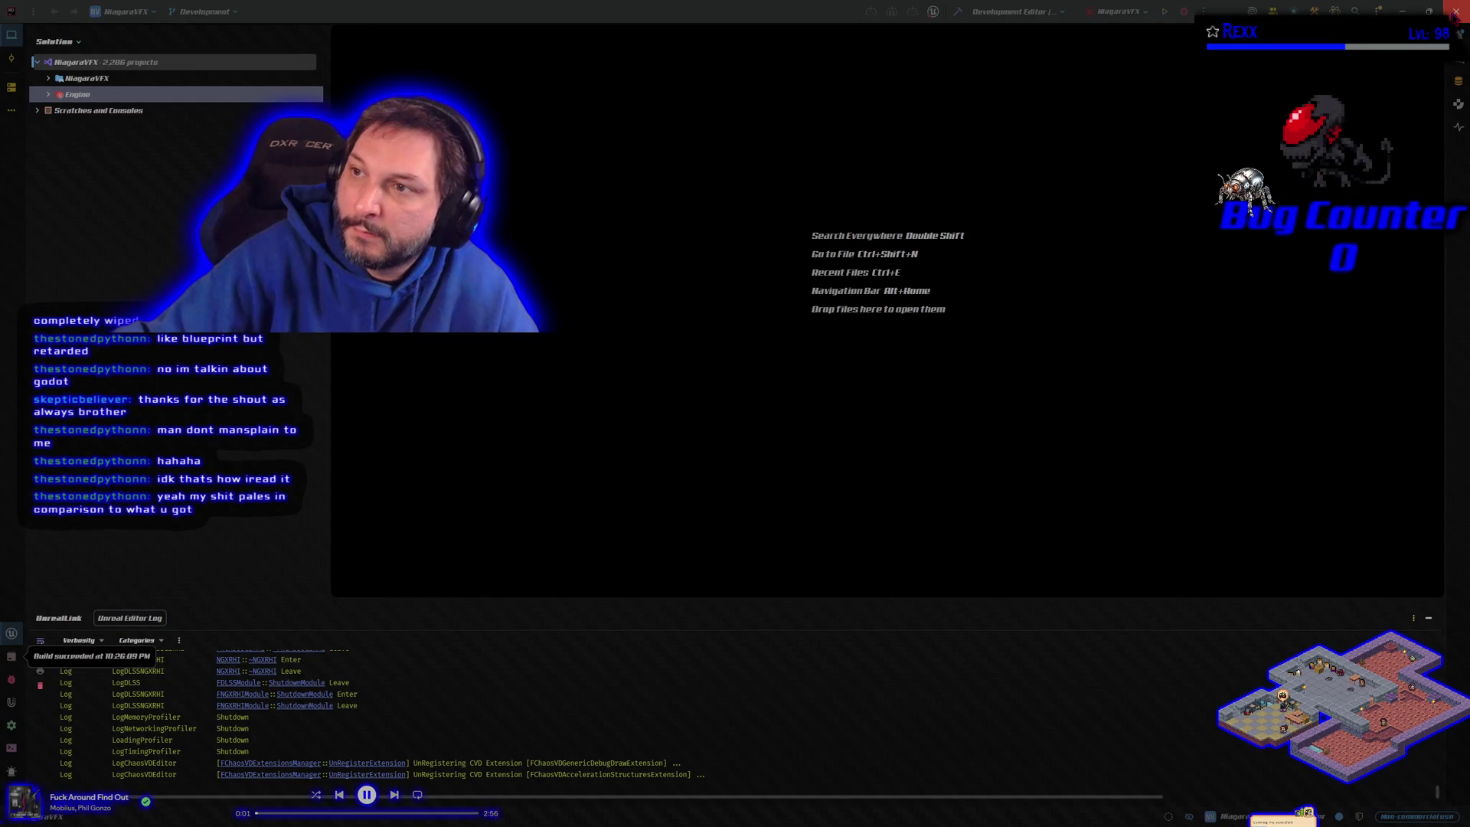
Step: Close Rider, which holds the NiagaraVFX solution with its engine shutdown log
left_click(1455, 12)
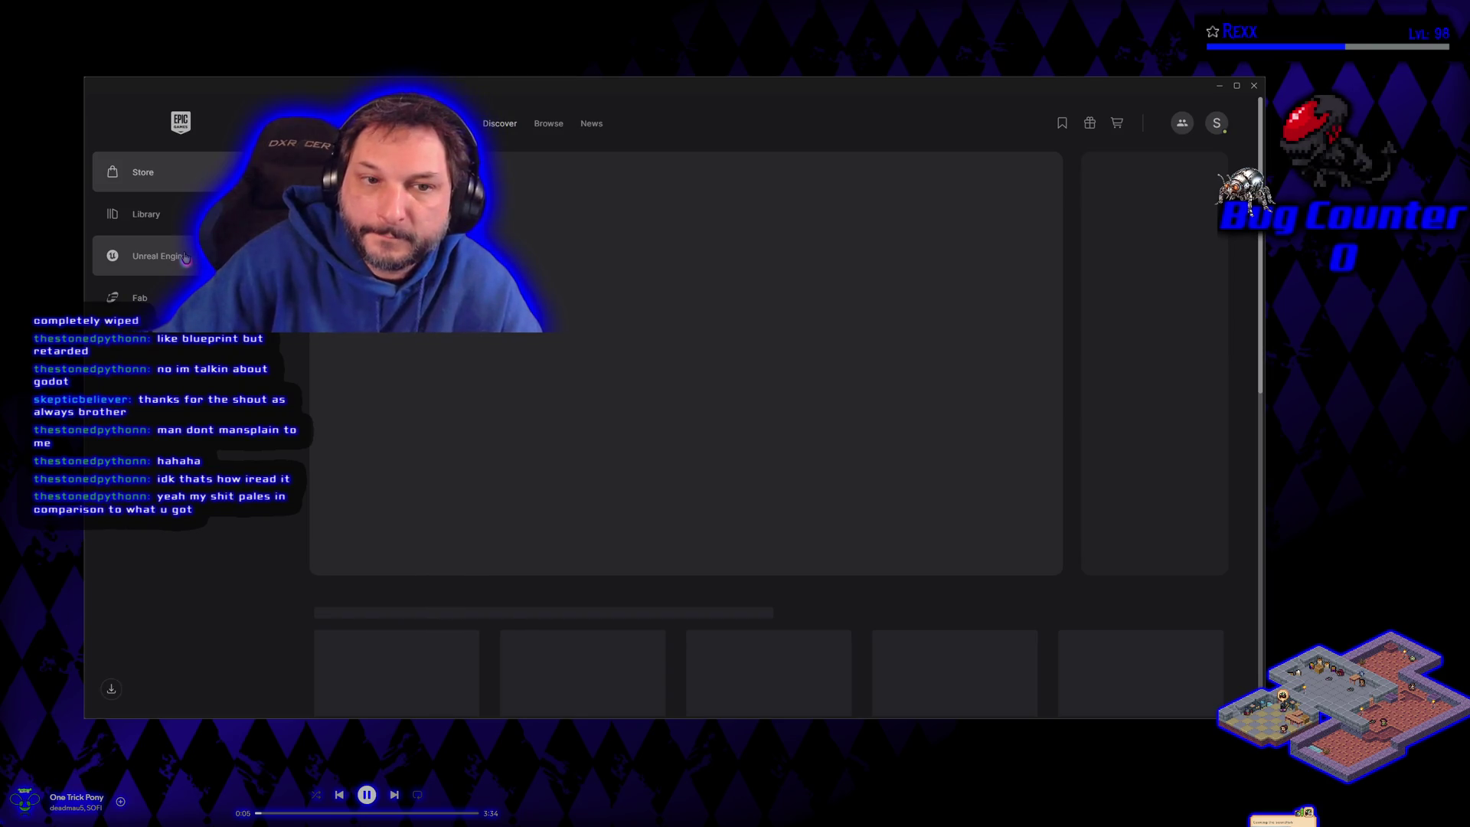
Step: Go to the Unreal Engine library of 5.6 projects and launch the Lithia project
left_click(186, 257)
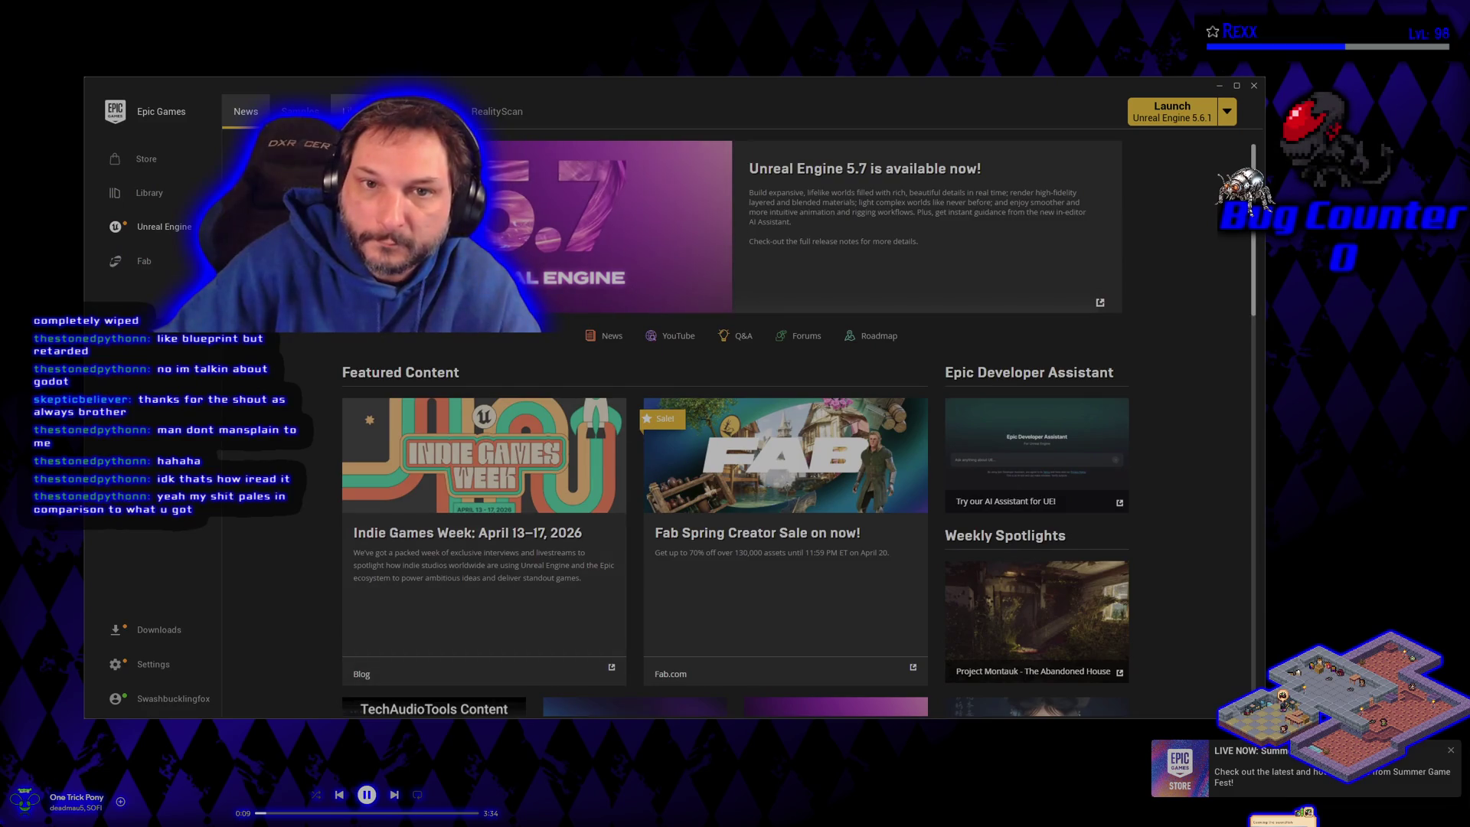
left_click(360, 111)
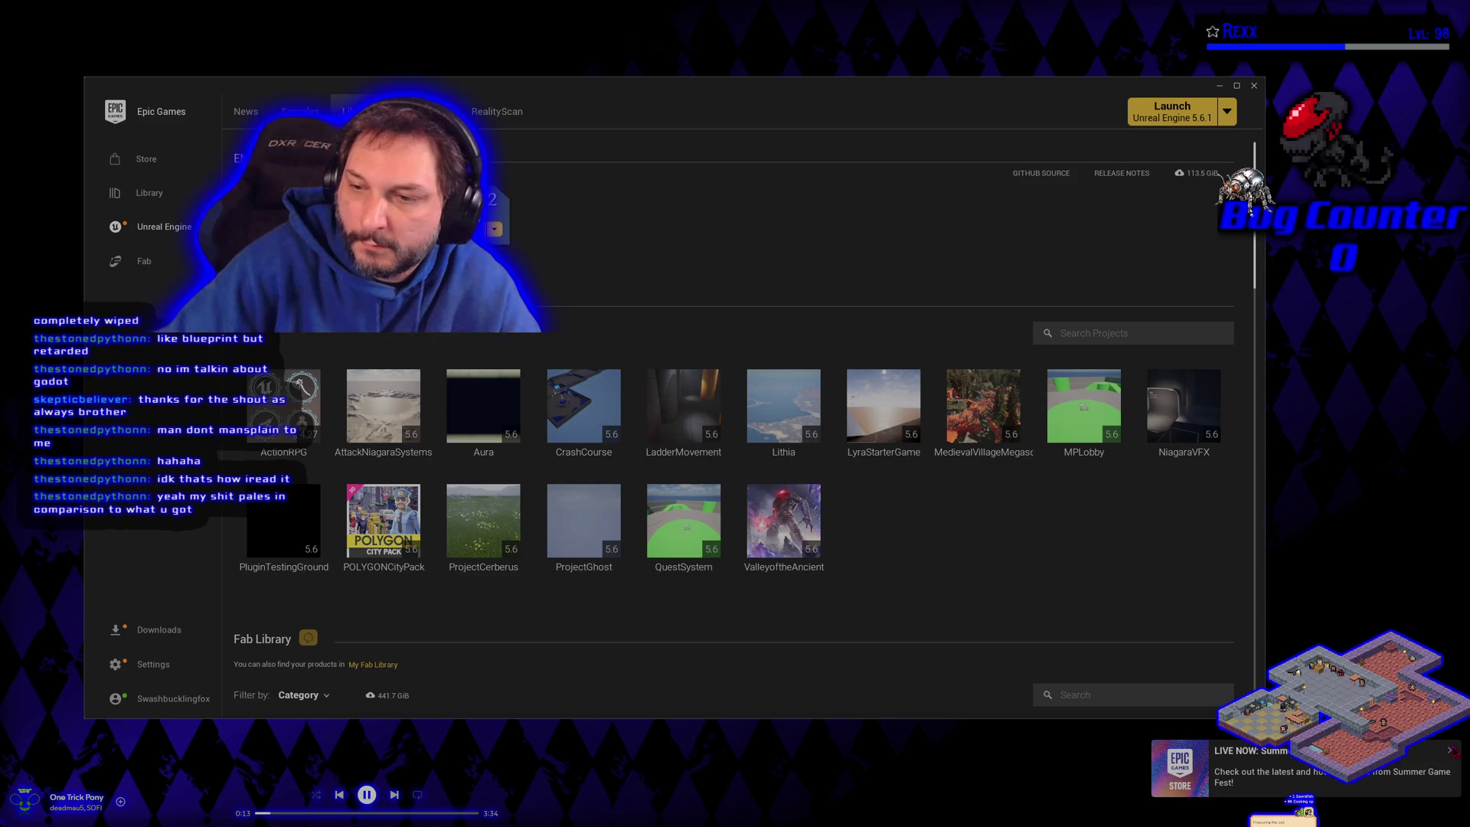
double_click(742, 394)
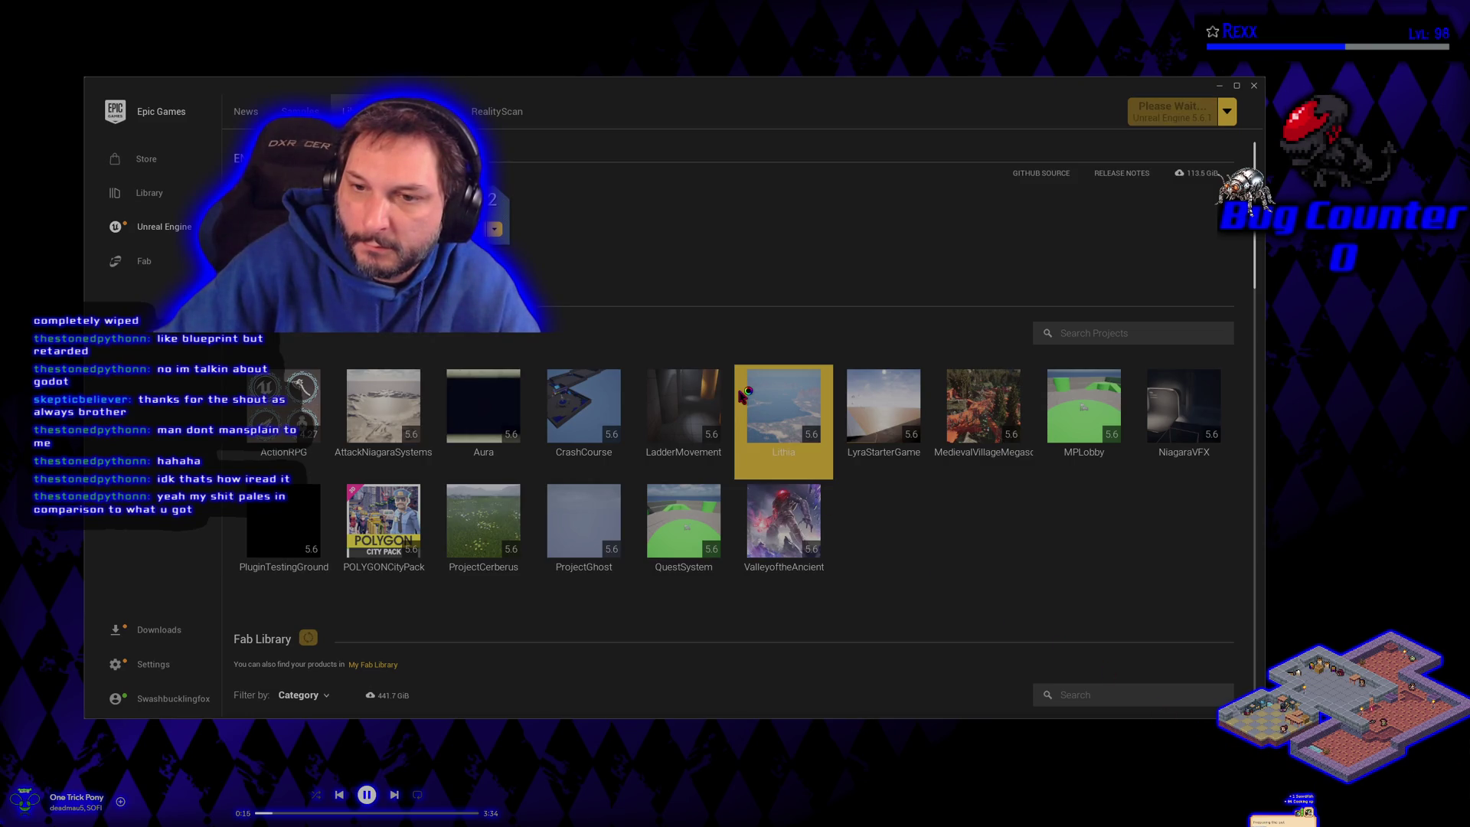